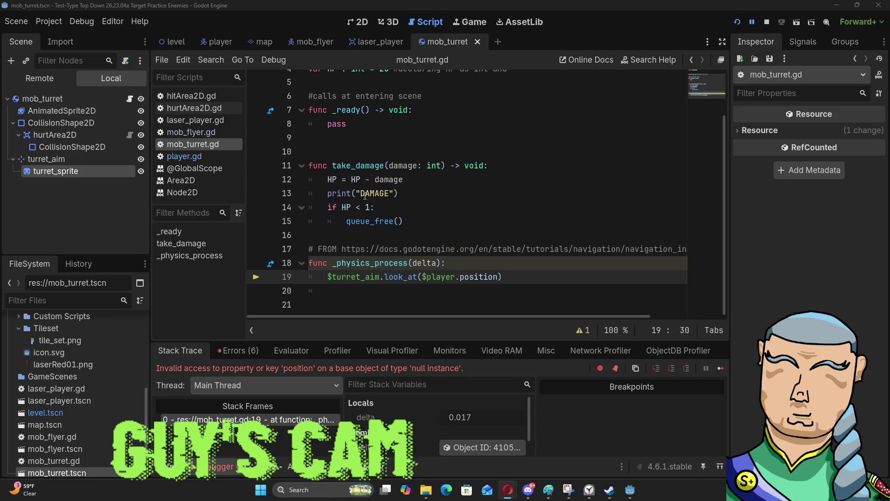
# Step: Switch to the player scene and select Shot_Start's Sprite2D to see its position, rotation and scale
pyautogui.click(355, 221)
pyautogui.click(418, 237)
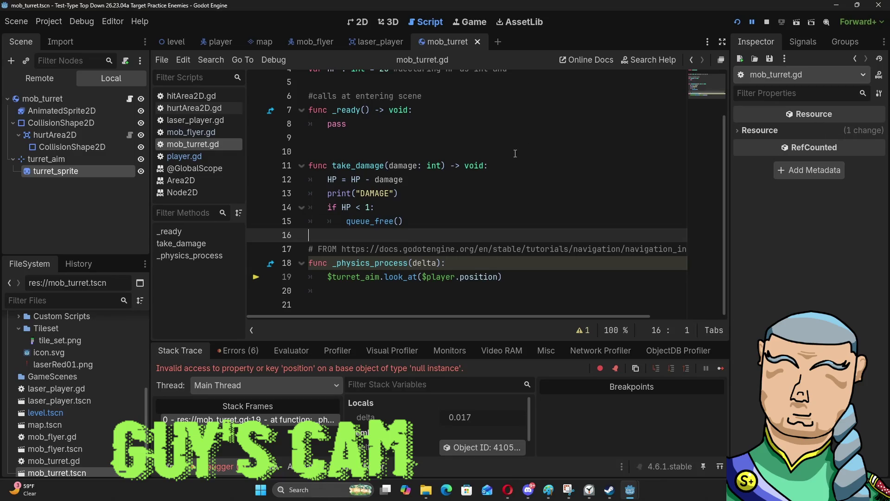
pyautogui.click(424, 220)
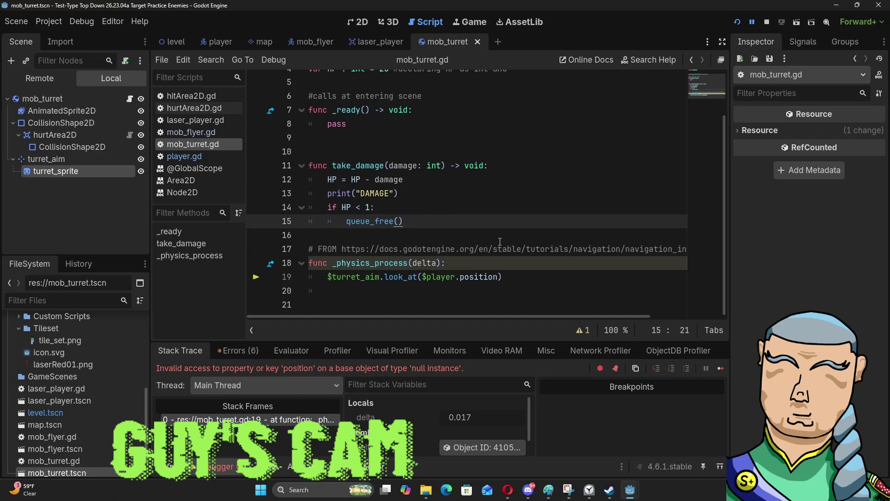
pyautogui.click(475, 273)
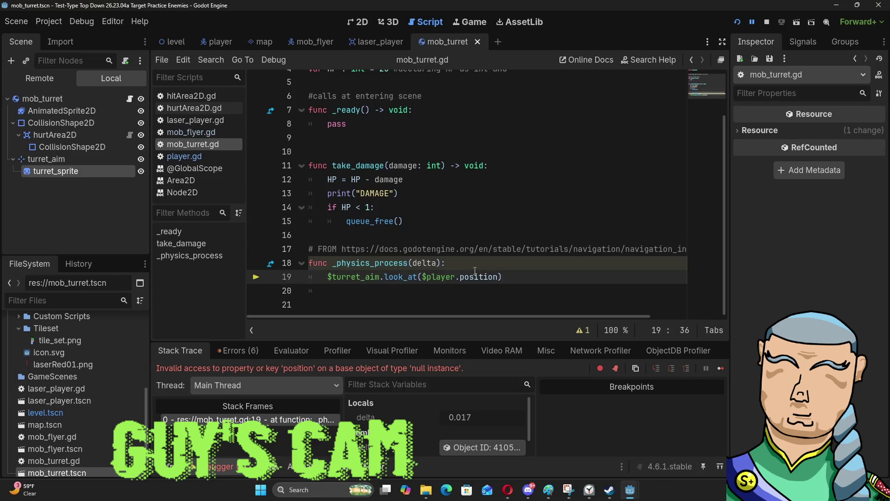
pyautogui.click(221, 45)
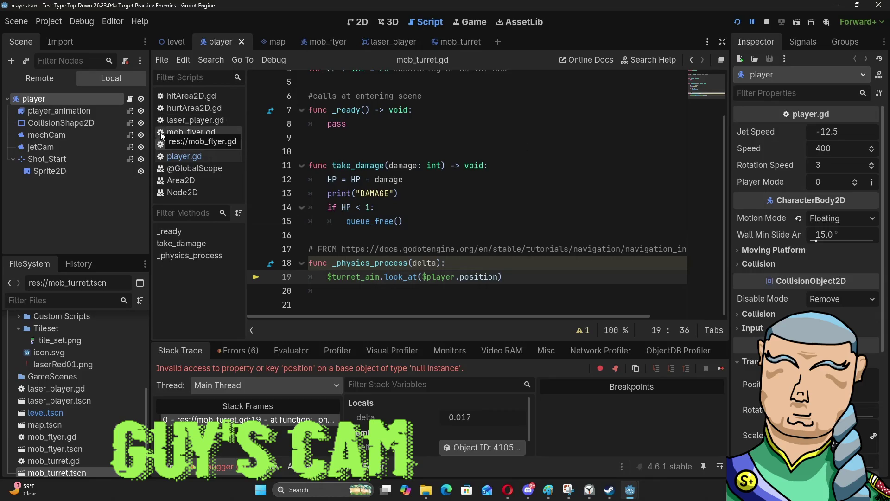
pyautogui.click(67, 170)
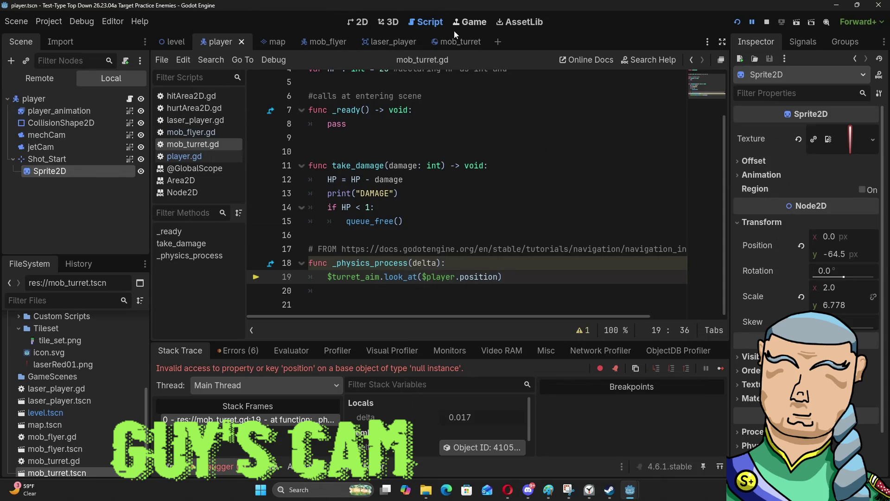
pyautogui.click(476, 295)
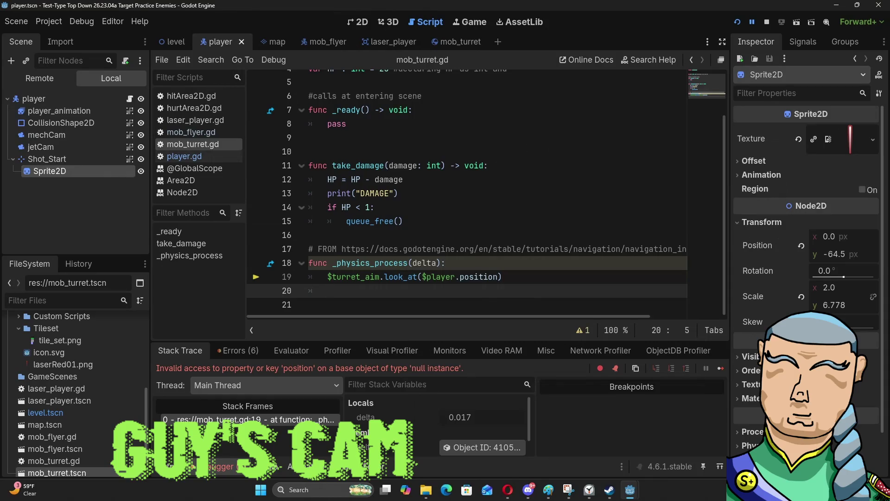
pyautogui.hotkey('alt', 'Tab')
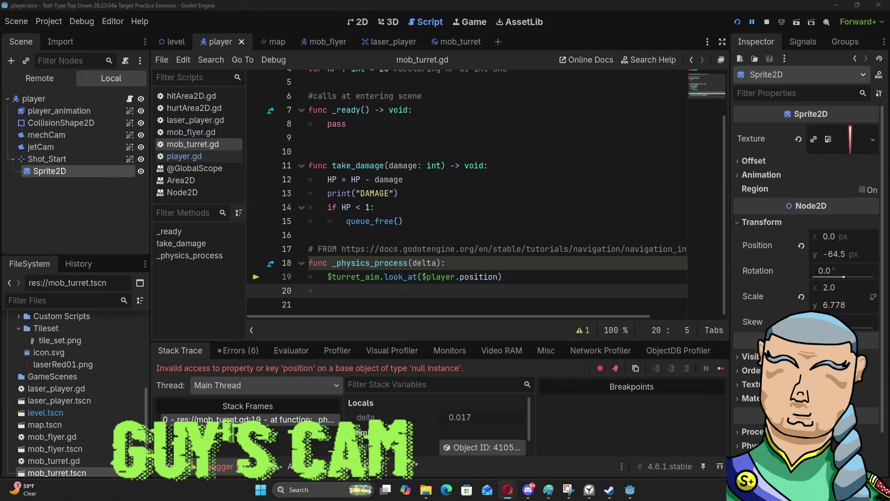
pyautogui.press('super')
pyautogui.write('snipping Tool')
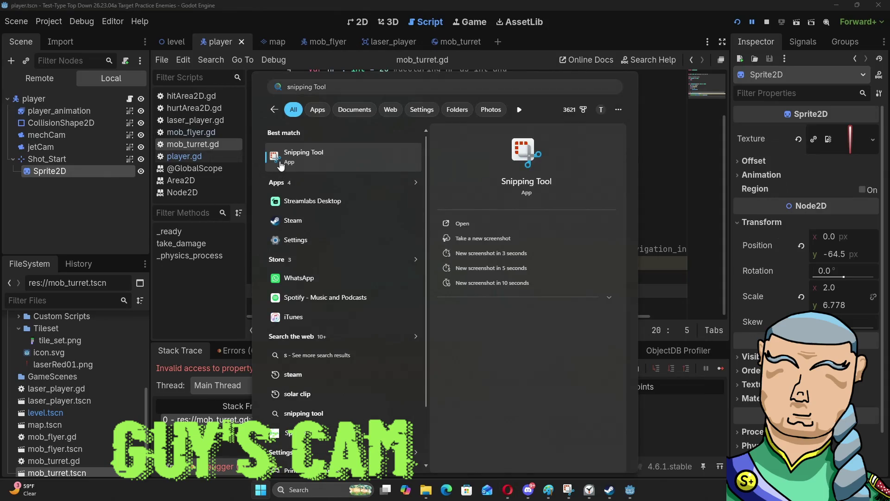
pyautogui.click(281, 165)
pyautogui.doubleClick(206, 10)
pyautogui.moveTo(206, 11)
pyautogui.mouseDown()
pyautogui.moveTo(888, 130)
pyautogui.moveTo(889, 139)
pyautogui.mouseUp()
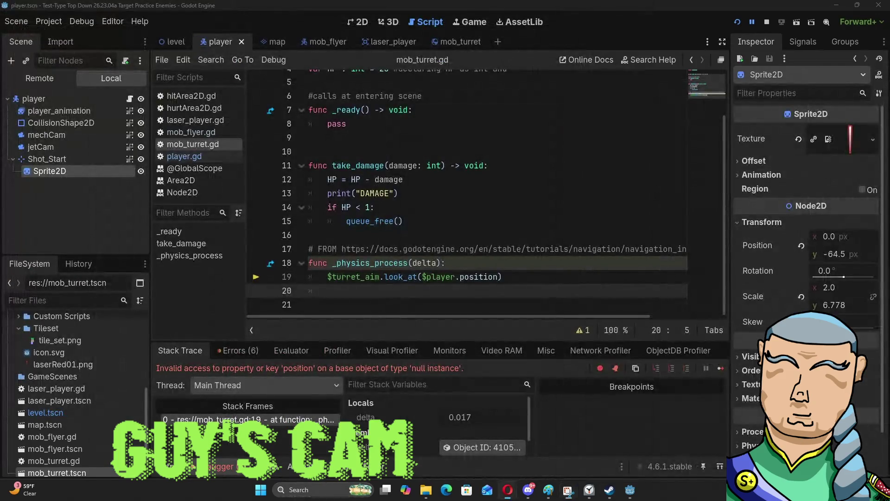
pyautogui.press('super+shift+s')
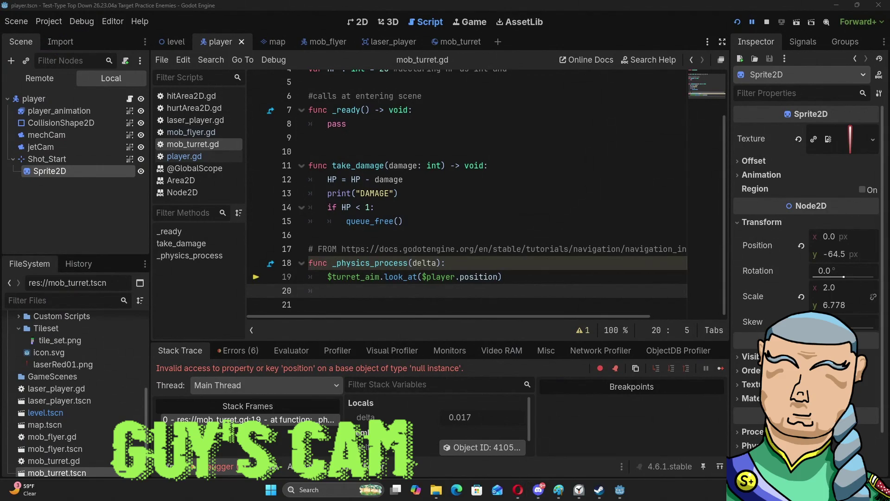
pyautogui.press('super+d')
pyautogui.press('super+d')
# Step: Insert a blank line 3 under extends RigidBody2D at the top of mob_turret.gd
pyautogui.click(427, 166)
pyautogui.scroll(2, 362, 150)
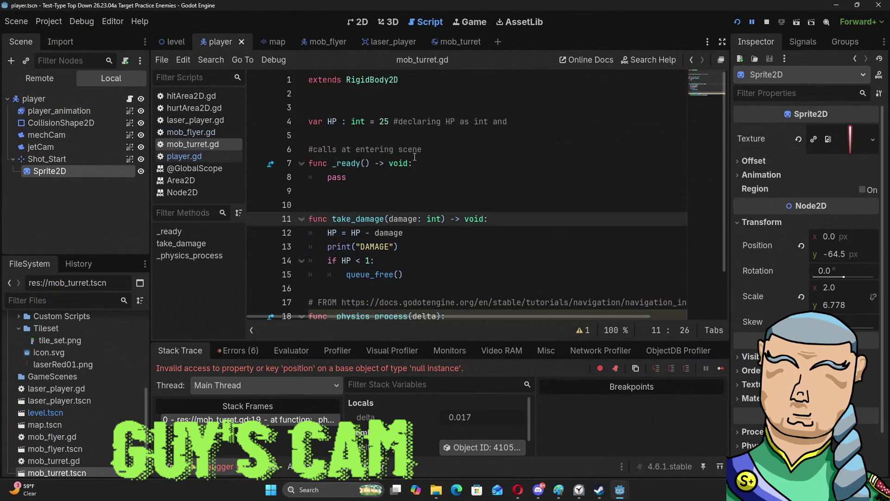
pyautogui.click(326, 104)
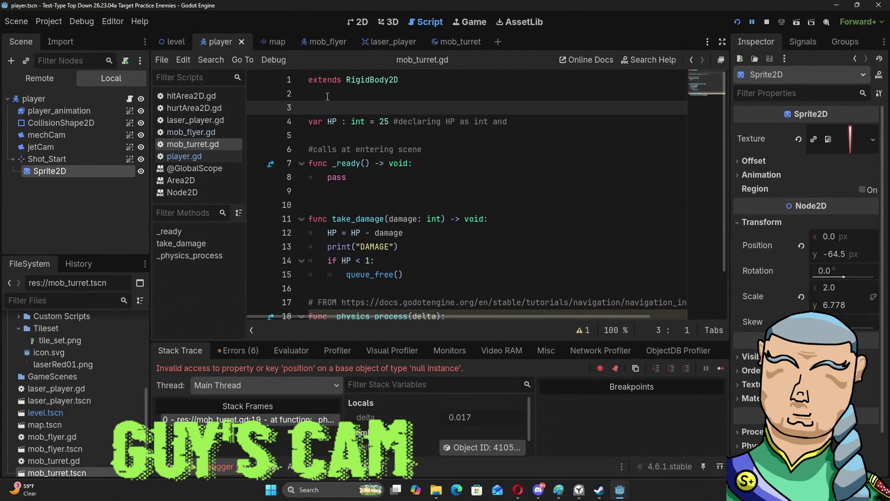
pyautogui.press('Return')
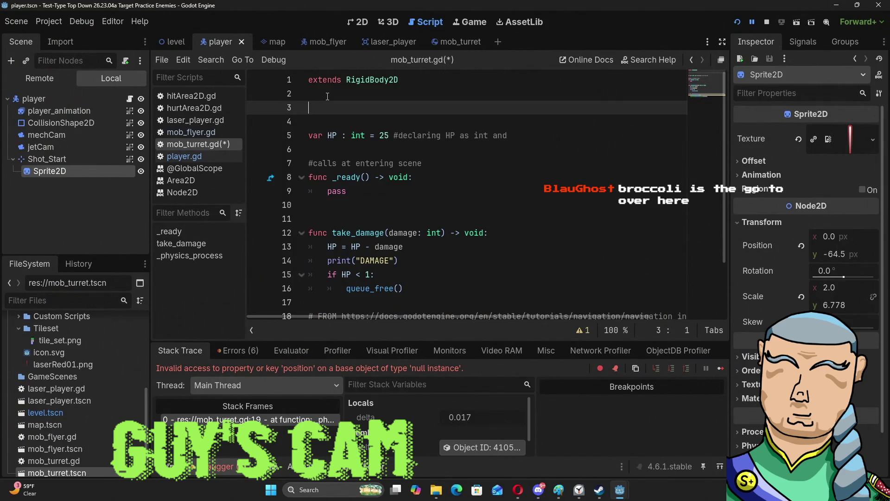
pyautogui.write('@on')
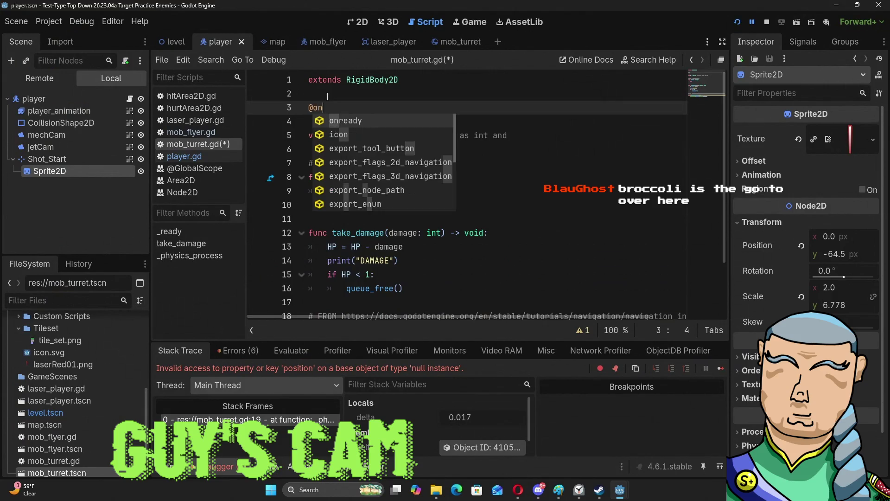
pyautogui.press('Return')
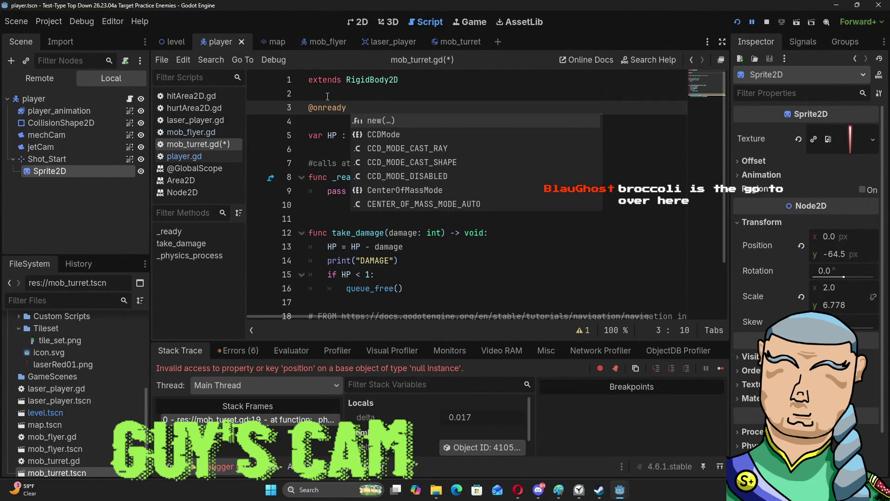
pyautogui.write('var Play ')
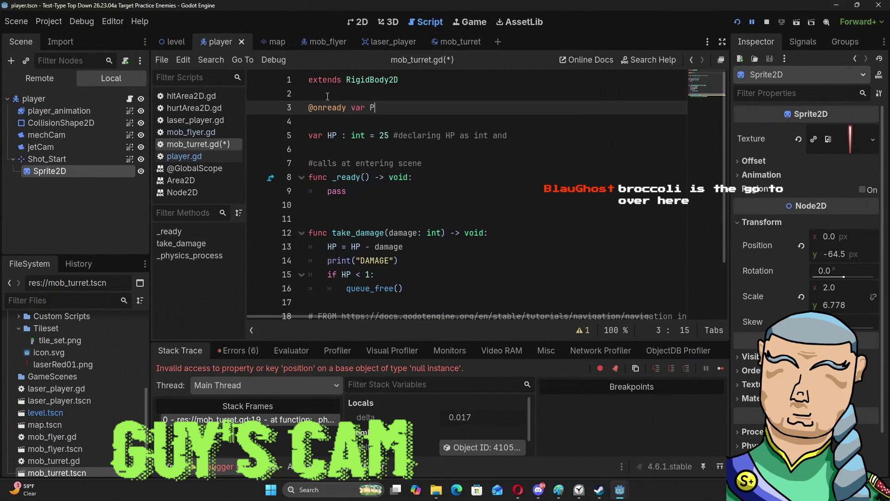
pyautogui.write('= preload(')
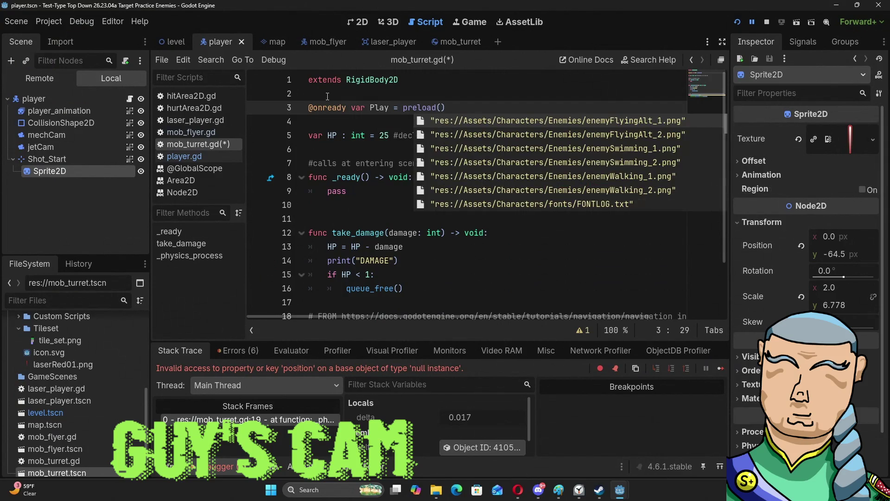
pyautogui.write('"r')
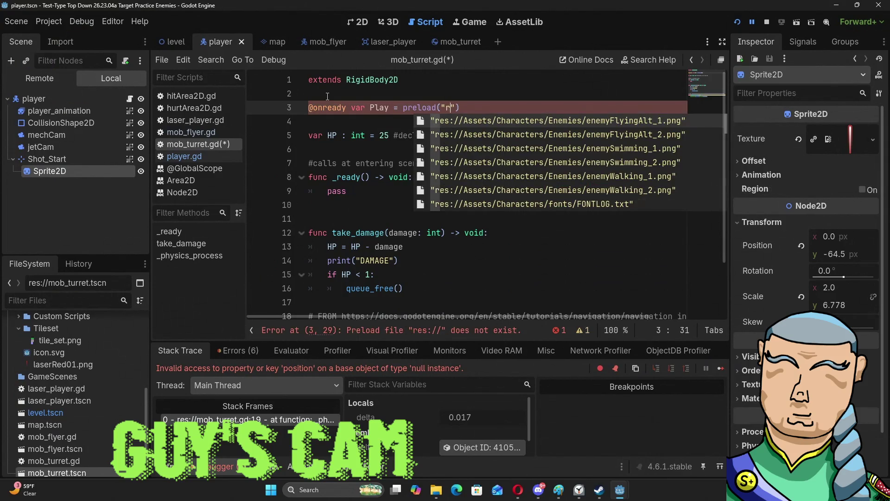
pyautogui.write('es')
pyautogui.write('://')
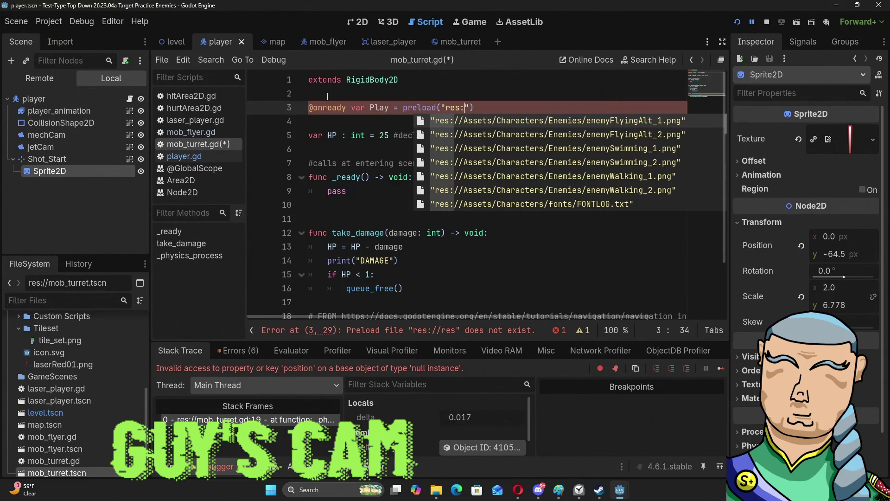
pyautogui.write('Pl')
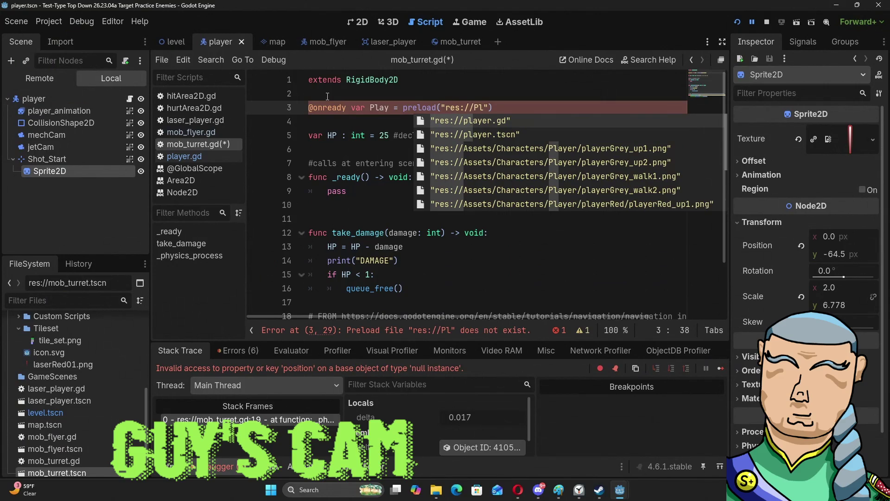
pyautogui.press('Down')
pyautogui.press('Return')
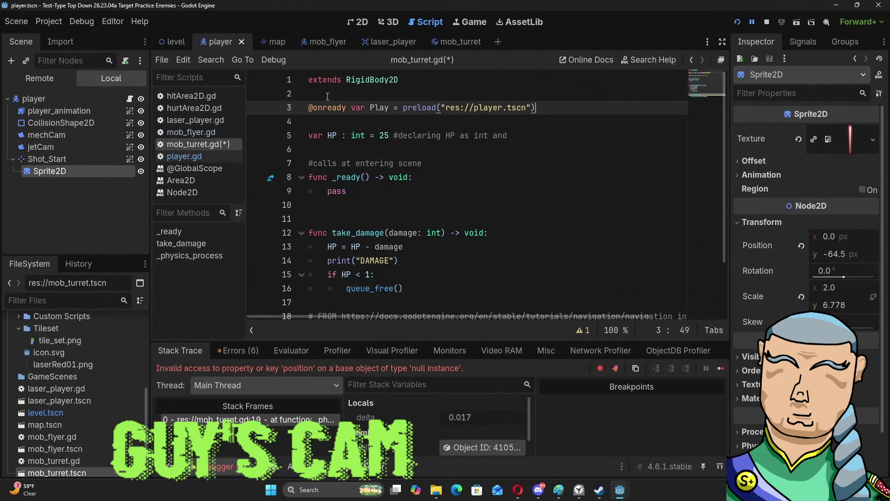
pyautogui.press('Return')
pyautogui.write('@onrea')
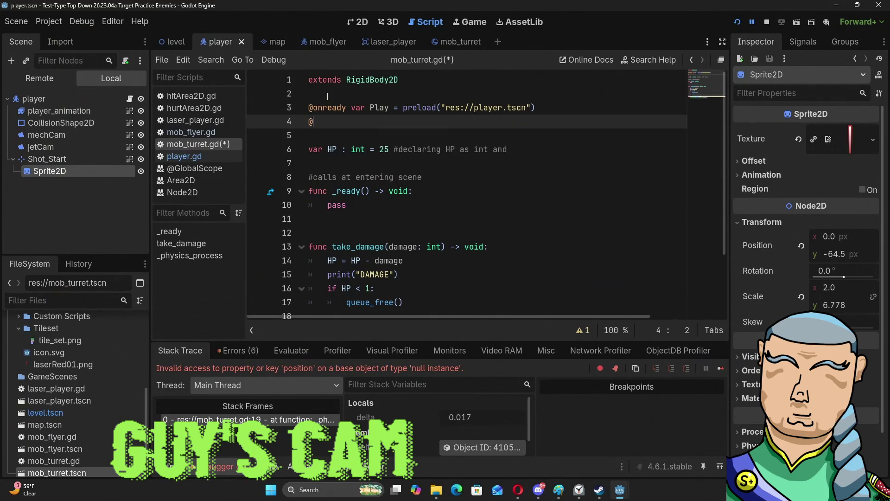
pyautogui.write('dy')
pyautogui.hotkey('alt', 'Tab')
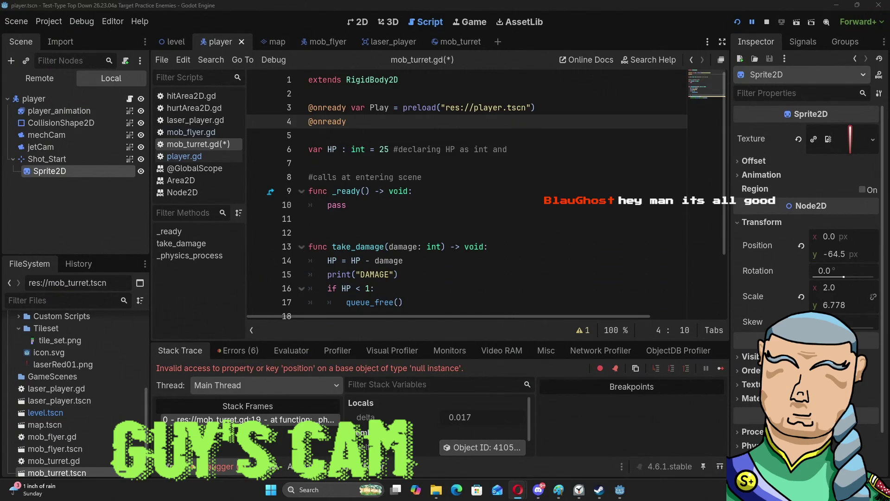
pyautogui.click(427, 125)
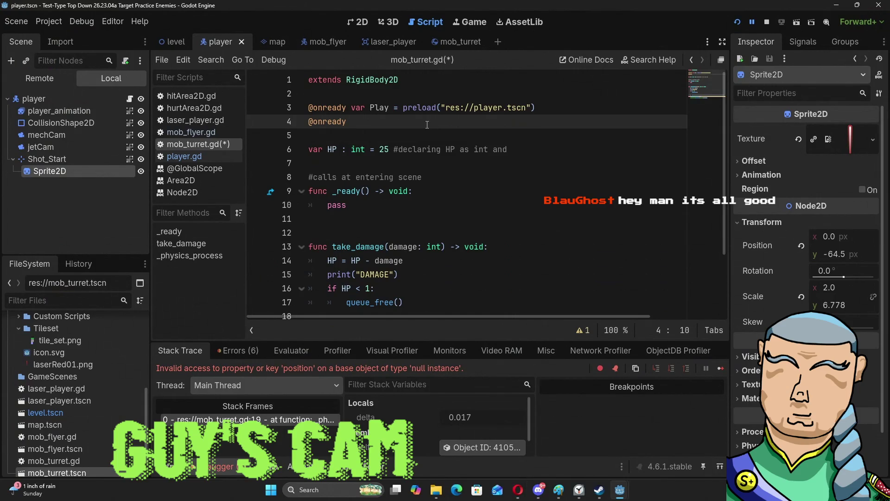
pyautogui.write('var ')
pyautogui.write('pos =')
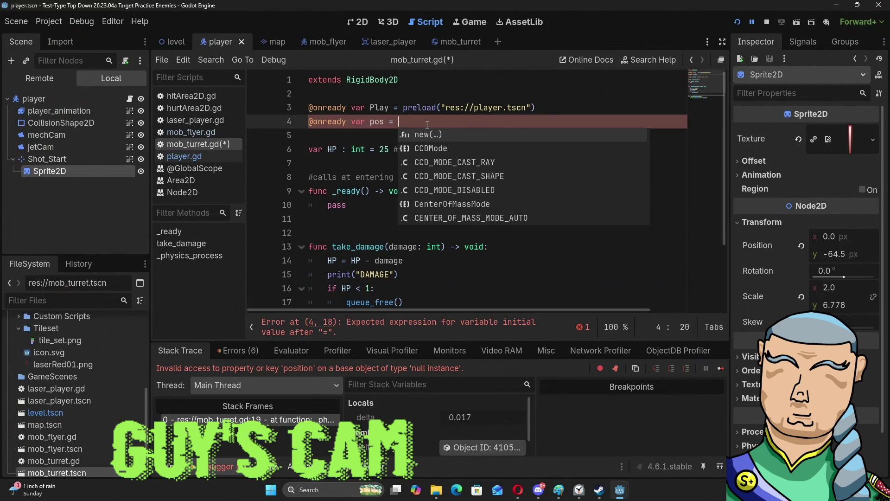
pyautogui.write('get_node("')
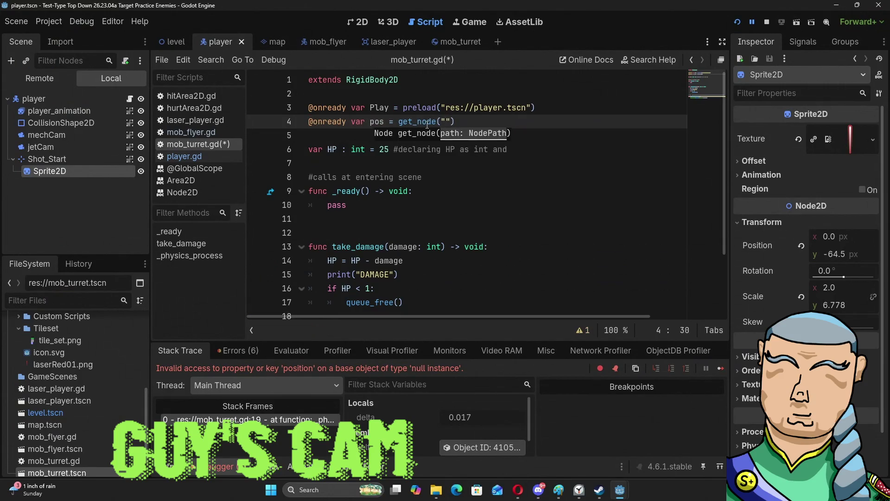
pyautogui.write('/')
pyautogui.write('ro')
pyautogui.write('ot/Pla')
pyautogui.write('yer/p')
pyautogui.write('layer')
pyautogui.press('End')
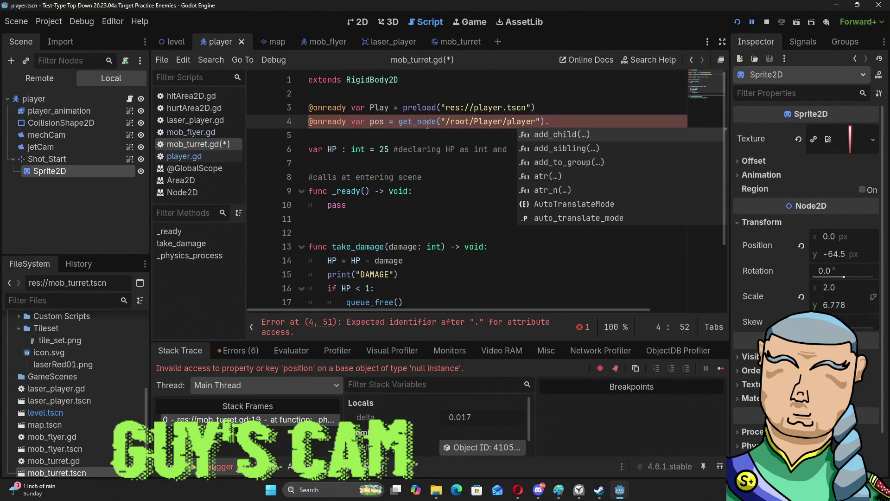
pyautogui.write('position')
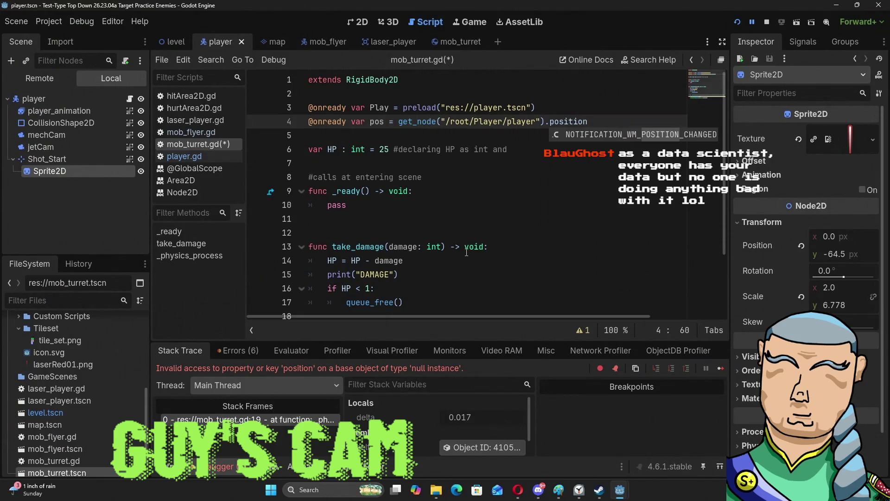
# Step: Rename the preload variable on line 3 from Play to Player
pyautogui.click(389, 107)
pyautogui.write('er')
pyautogui.hotkey('alt', 'Tab')
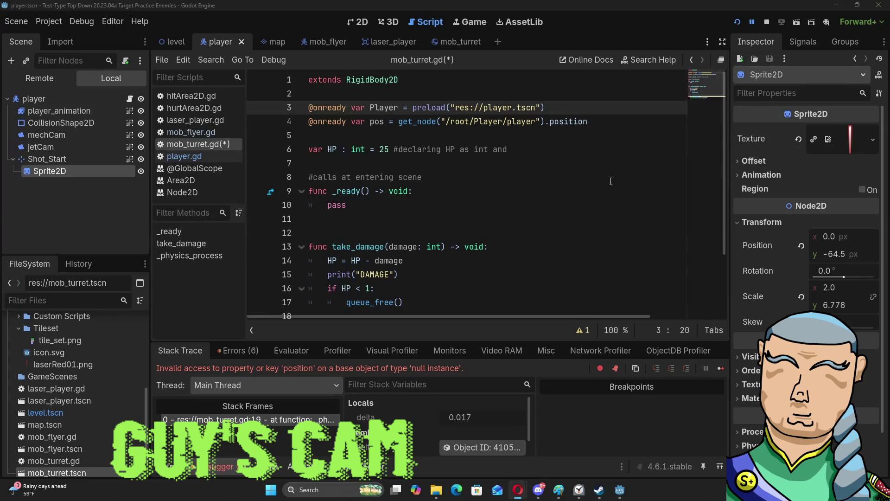
# Step: Add an empty line below the pos declaration on line 4 of mob_turret.gd
pyautogui.click(632, 121)
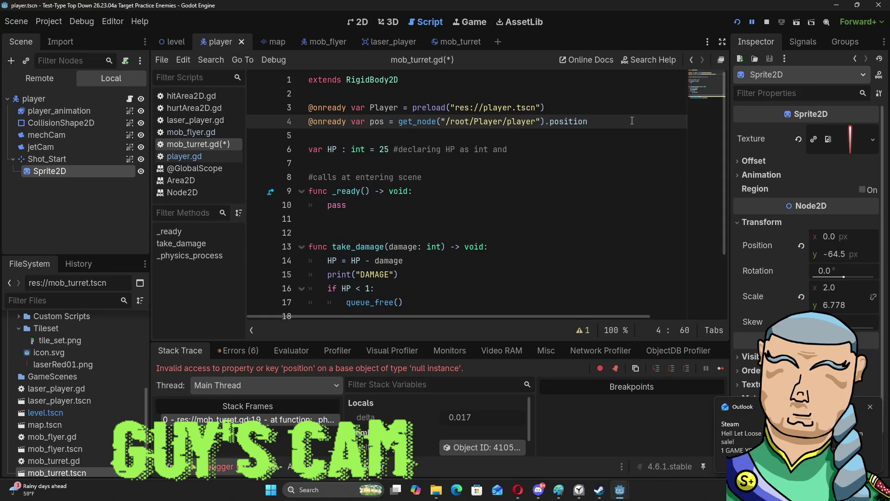
pyautogui.press('Return')
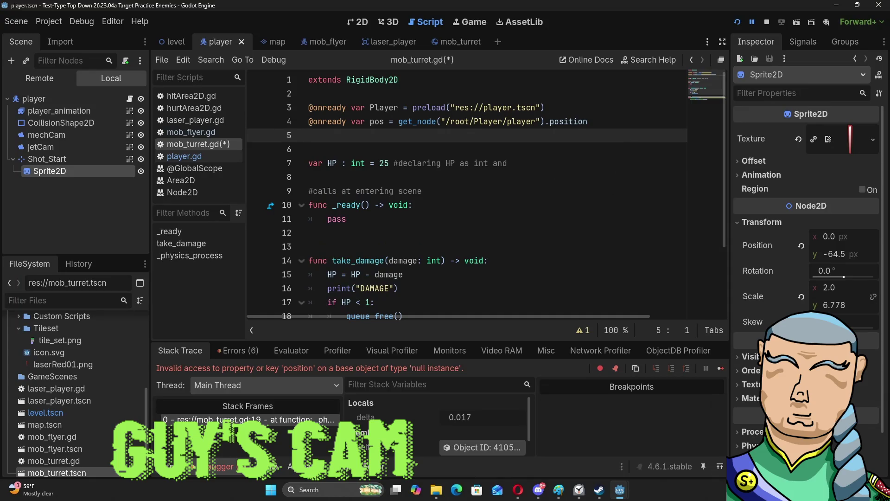
# Step: Delete the extra blank line above var HP, leaving a single blank line 5
pyautogui.press('Delete')
pyautogui.press('Down')
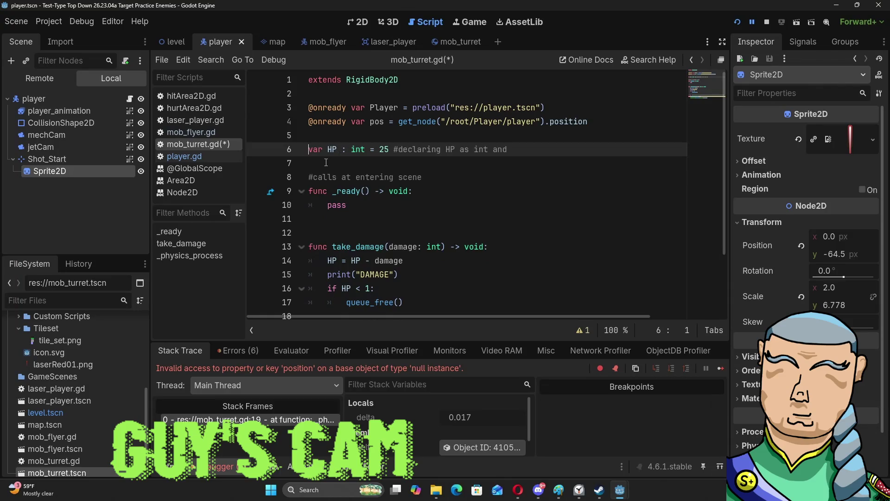
pyautogui.click(341, 137)
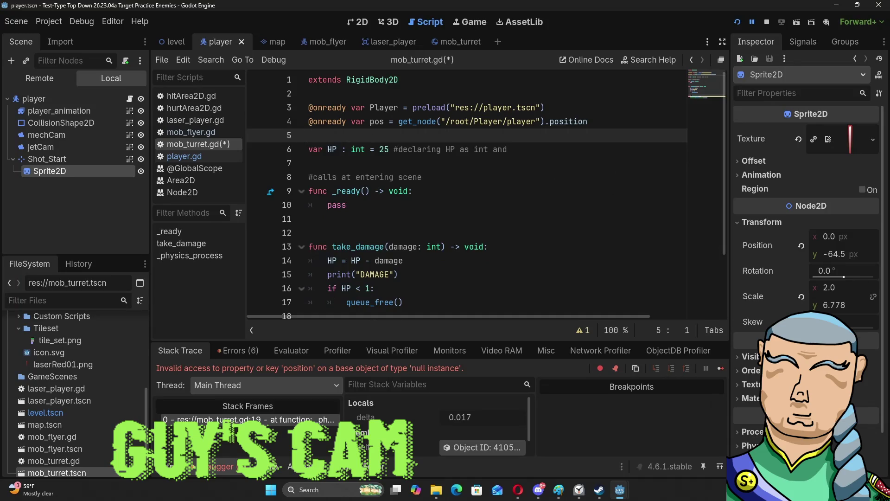
pyautogui.hotkey('alt', 'Tab')
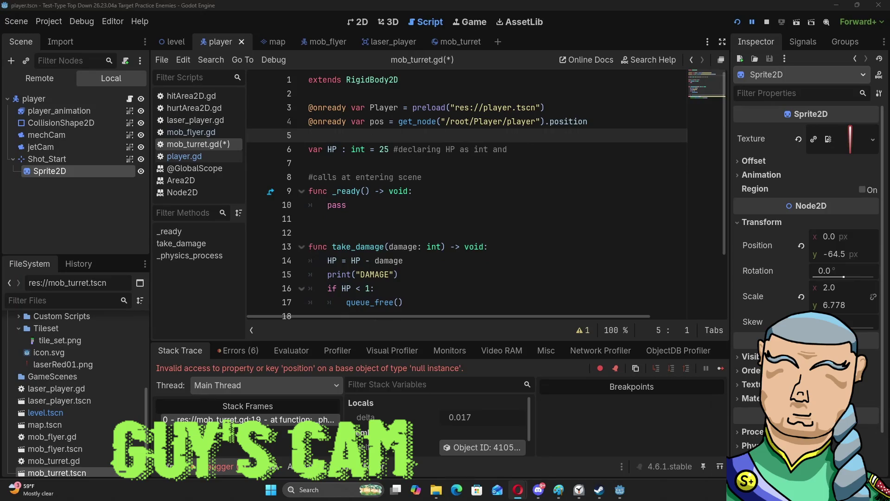
# Step: Run the project with F5 to test the turret; it breaks on line 4's null-instance error
pyautogui.click(504, 172)
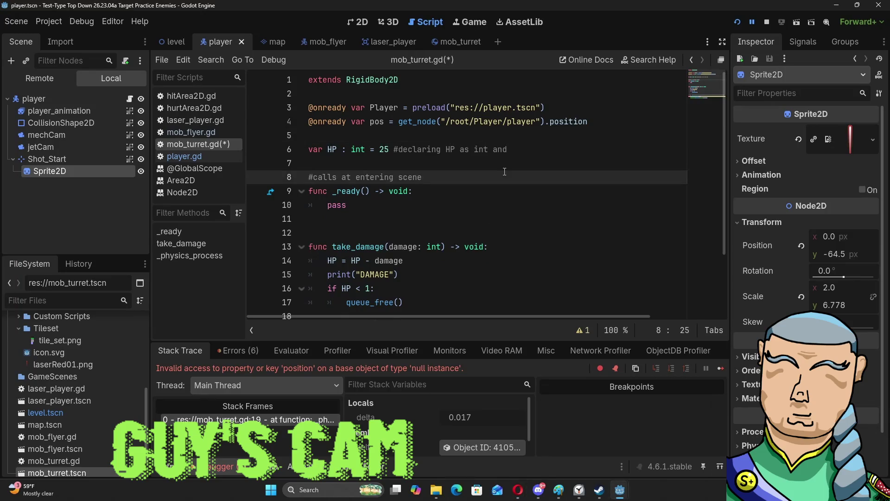
pyautogui.scroll(-2, 417, 223)
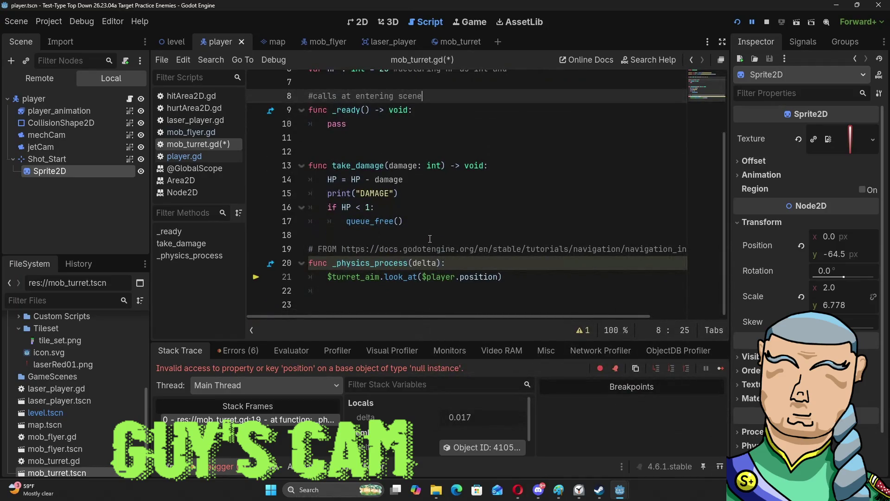
pyautogui.click(406, 285)
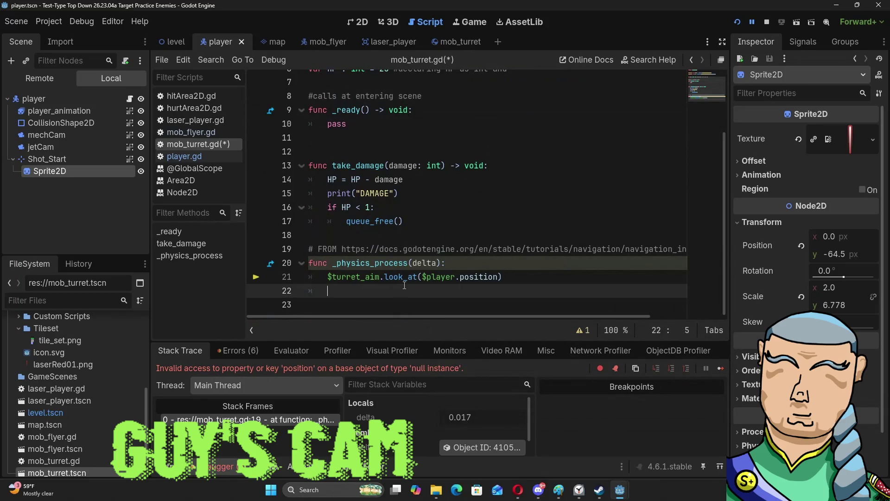
pyautogui.press('Up')
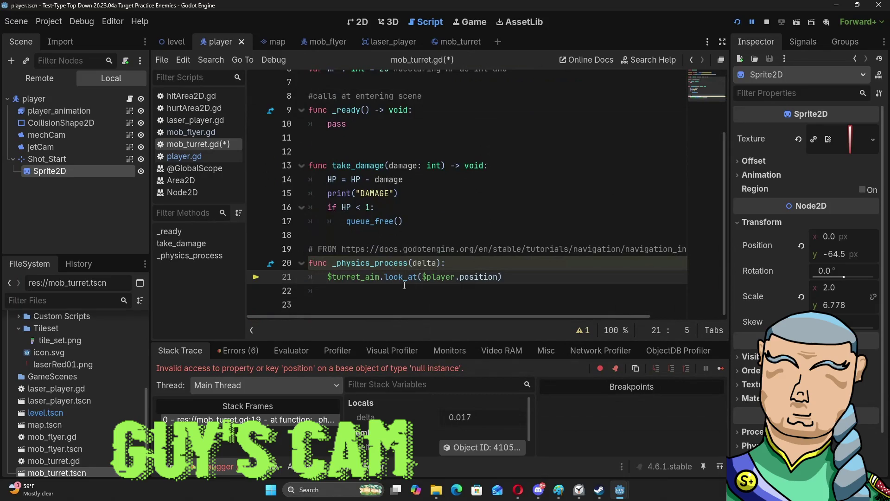
pyautogui.press('F5')
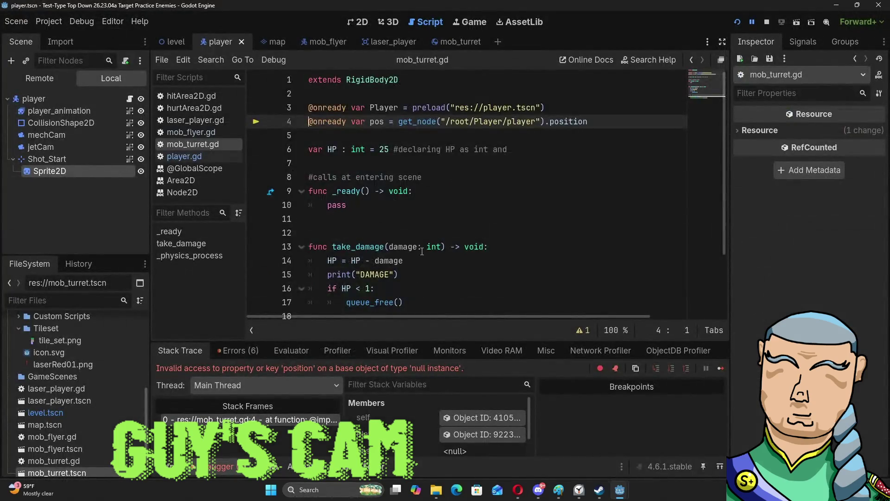
# Step: Delete the $turret_aim.look_at($player.position) line from _physics_process
pyautogui.scroll(-2, 422, 251)
pyautogui.moveTo(325, 277); pyautogui.dragTo(535, 281)
pyautogui.press('BackSpace')
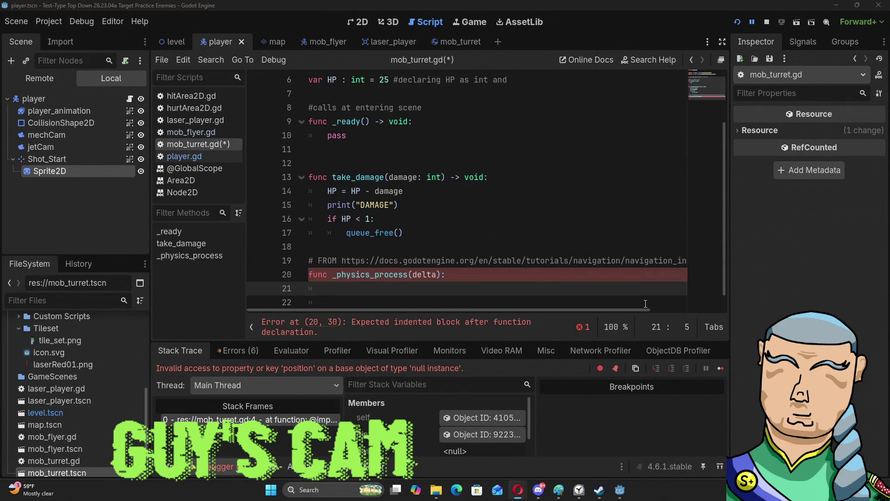
# Step: Write look_at(pos) on line 21 inside _physics_process
pyautogui.click(402, 287)
pyautogui.write('look')
pyautogui.press('Return')
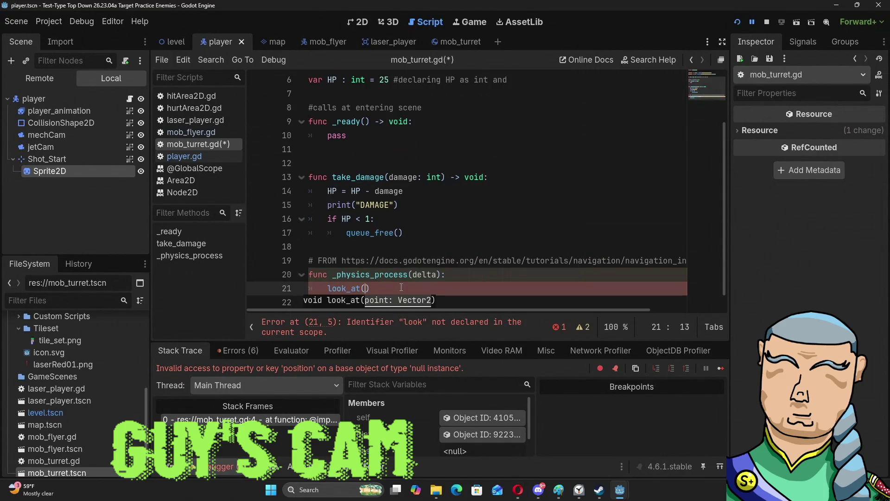
pyautogui.write('pos')
pyautogui.press('Escape')
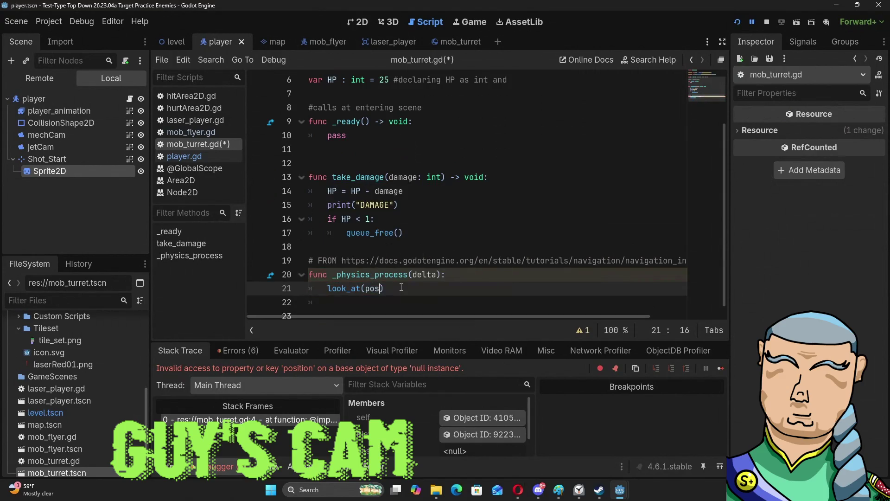
pyautogui.press('Right')
# Step: Add 'position += transform.x * speed * delta' below it and run the game
pyautogui.press('Return')
pyautogui.write('position += trans')
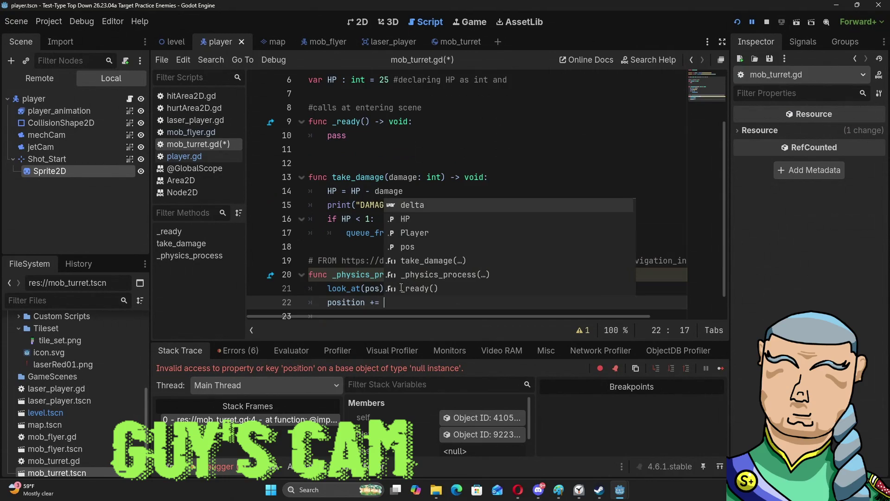
pyautogui.press('Return')
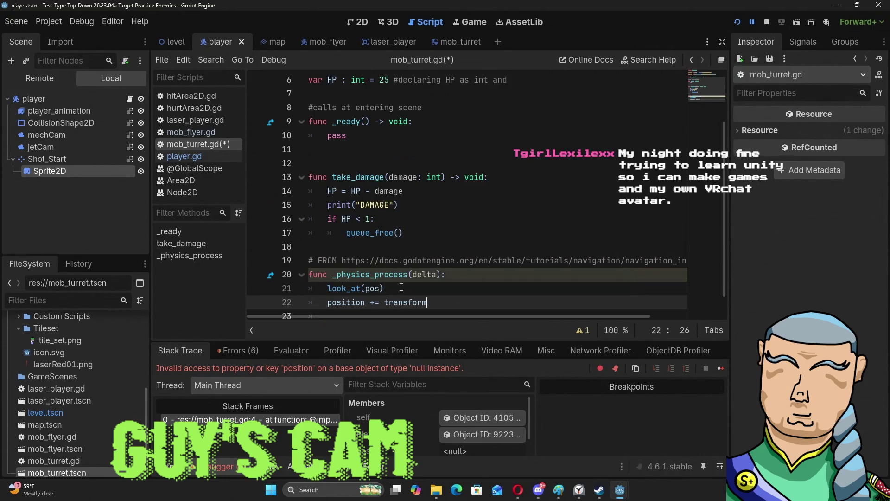
pyautogui.write('.x')
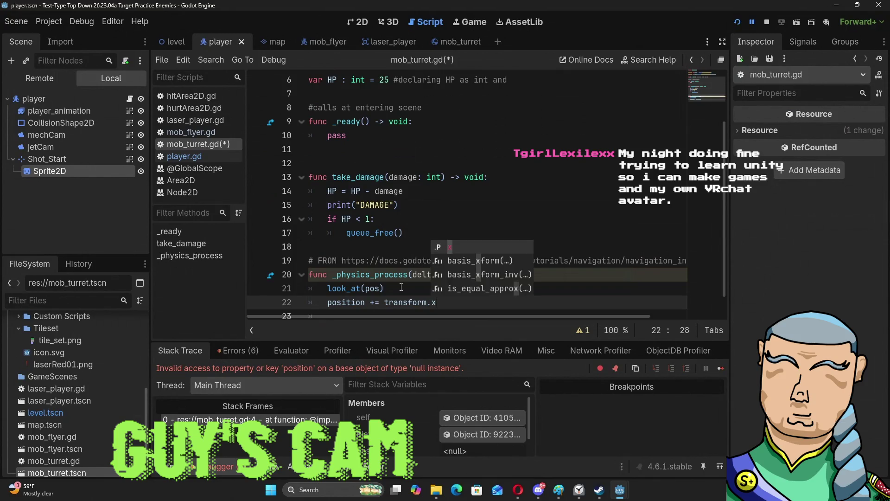
pyautogui.write(' *')
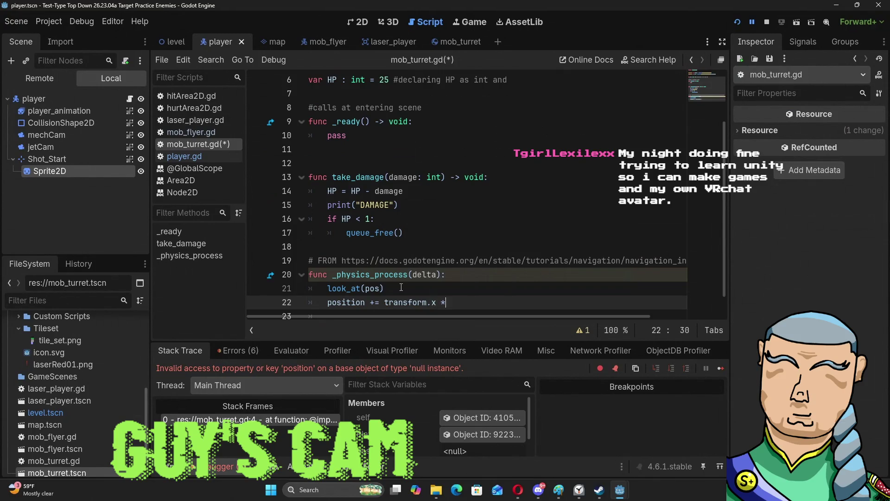
pyautogui.write(' speed *')
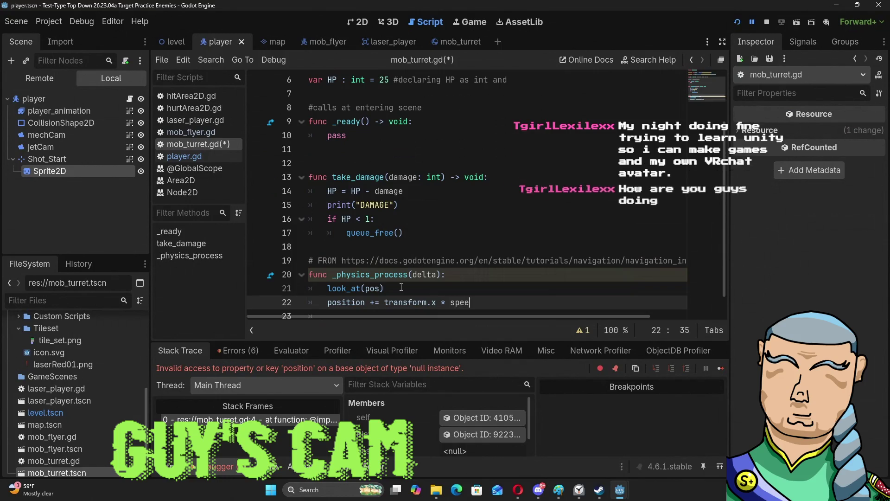
pyautogui.write(' delta')
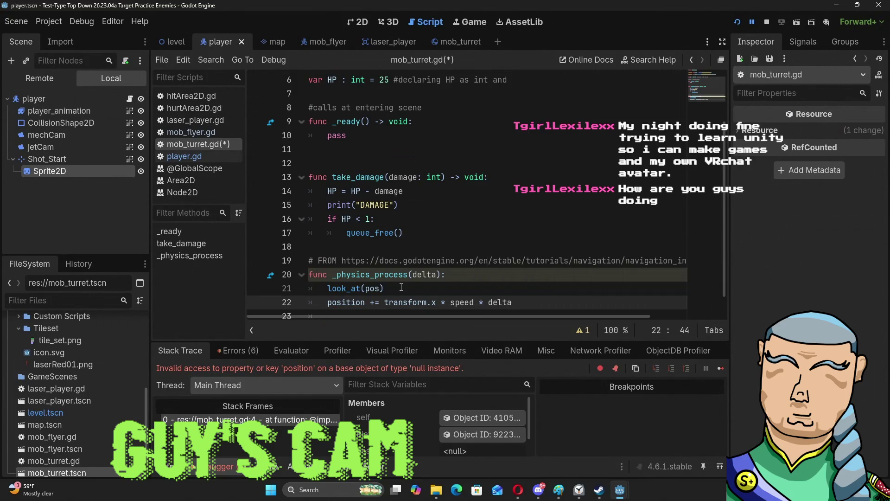
pyautogui.press('F5')
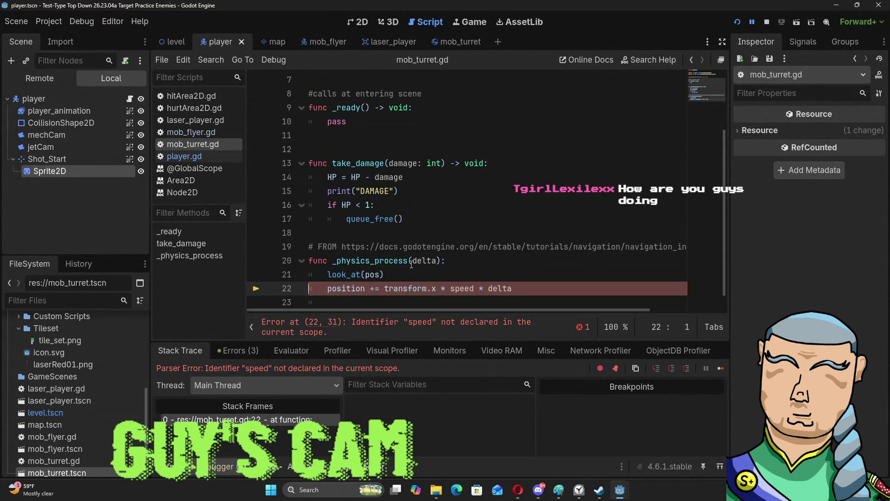
pyautogui.scroll(2, 412, 264)
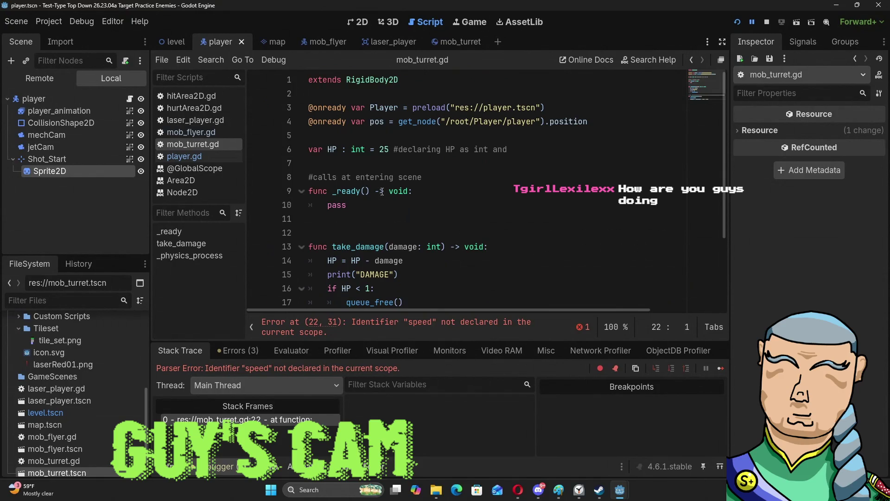
# Step: Declare const speed = 5 on a new line 6 above var HP
pyautogui.click(372, 150)
pyautogui.press('Up')
pyautogui.press('Return')
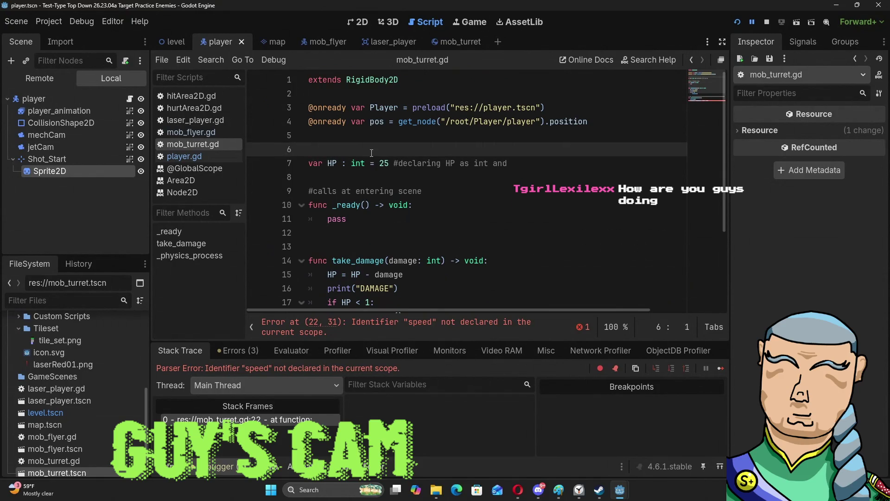
pyautogui.write('speed ')
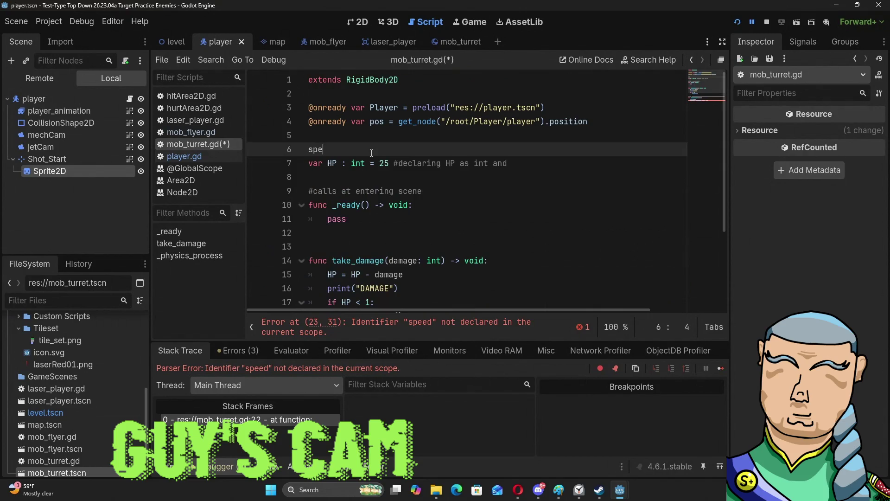
pyautogui.write('=')
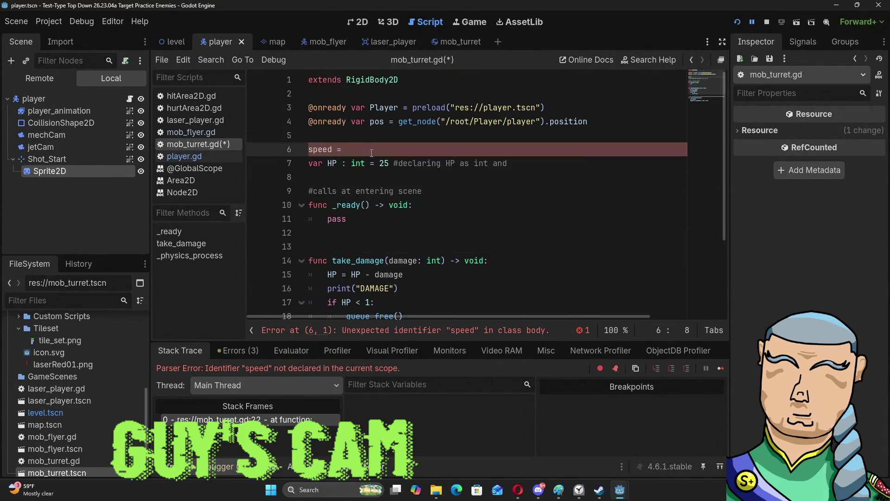
pyautogui.write(' 5')
pyautogui.press('Home')
pyautogui.write('const')
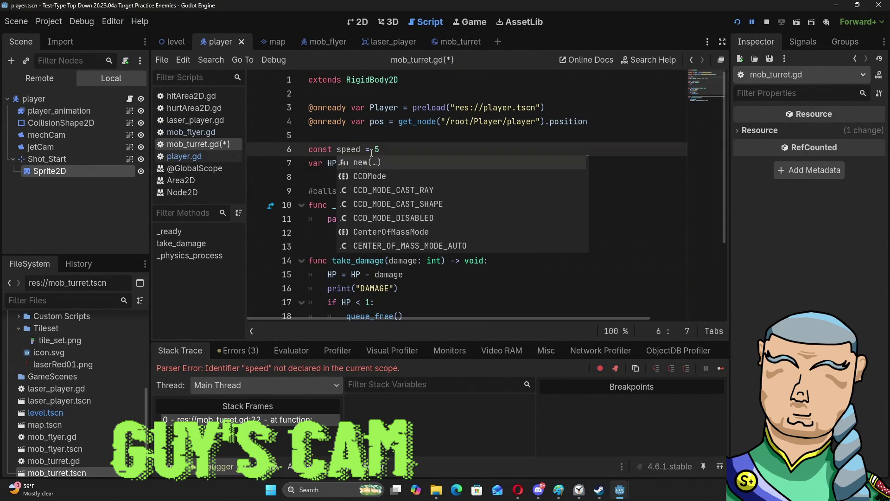
# Step: Test-run the game with F5 twice to check the speed constant
pyautogui.press('F5')
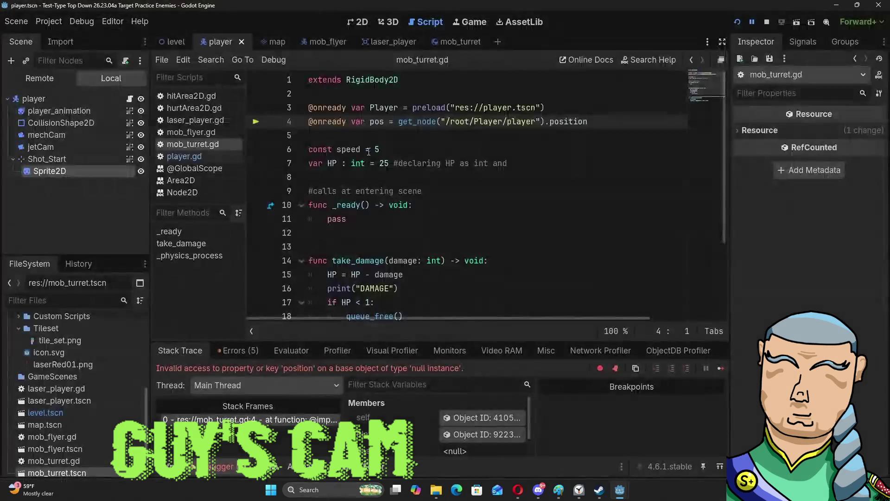
pyautogui.click(370, 173)
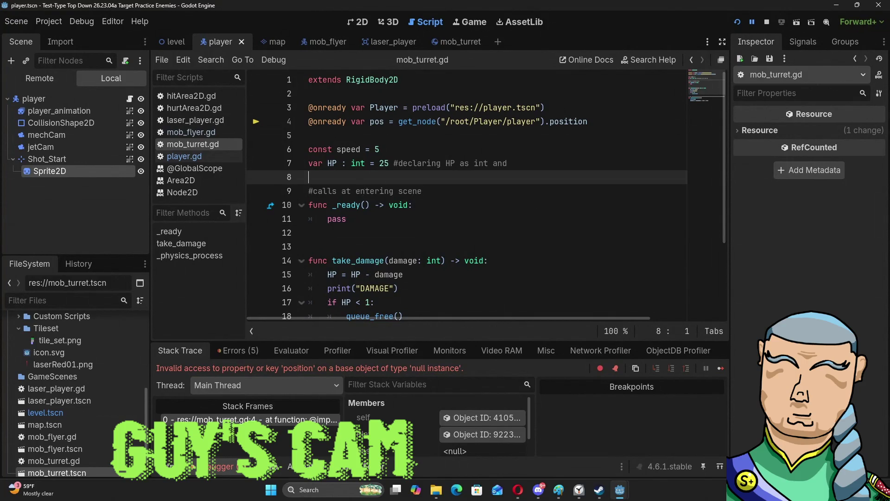
pyautogui.hotkey('alt', 'Tab')
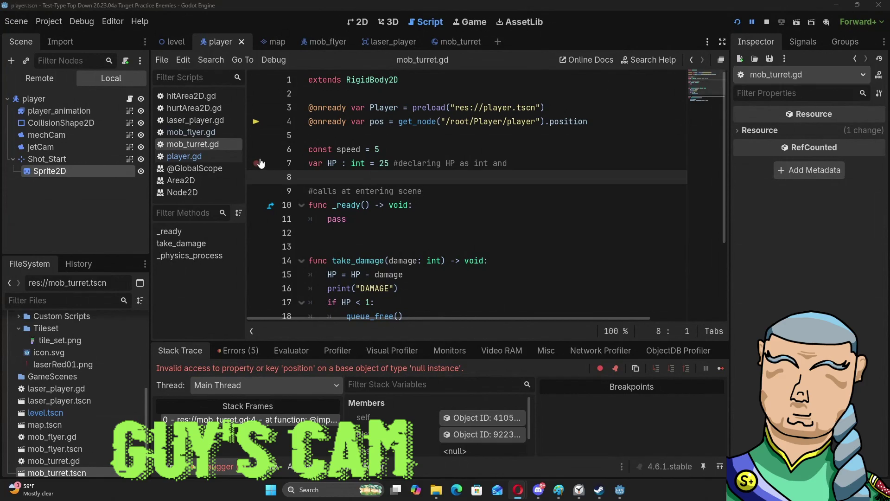
pyautogui.click(391, 147)
pyautogui.press('F5')
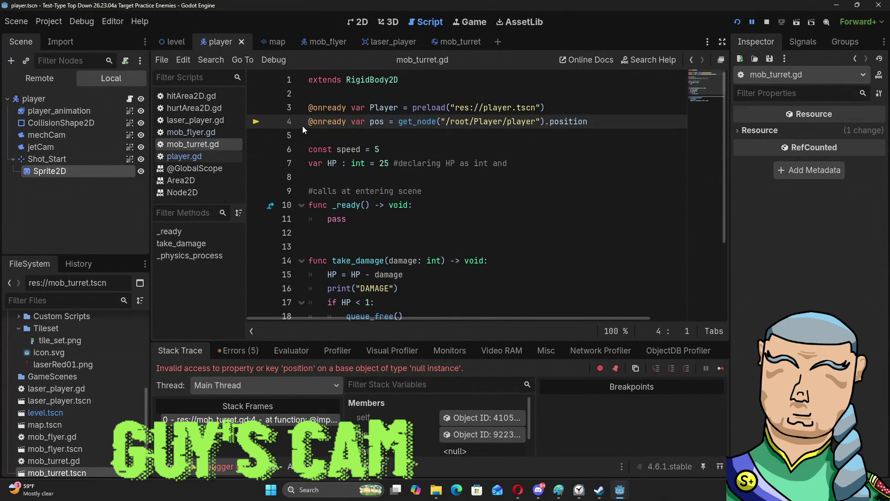
# Step: Comment out line 4 and the failing look_at(pos) line in mob_turret.gd, then run the game with F5
pyautogui.write('#')
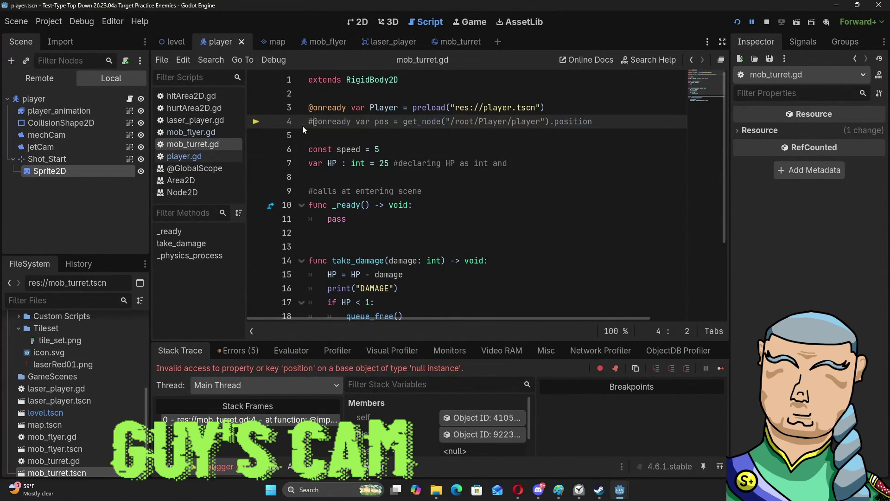
pyautogui.press('F5')
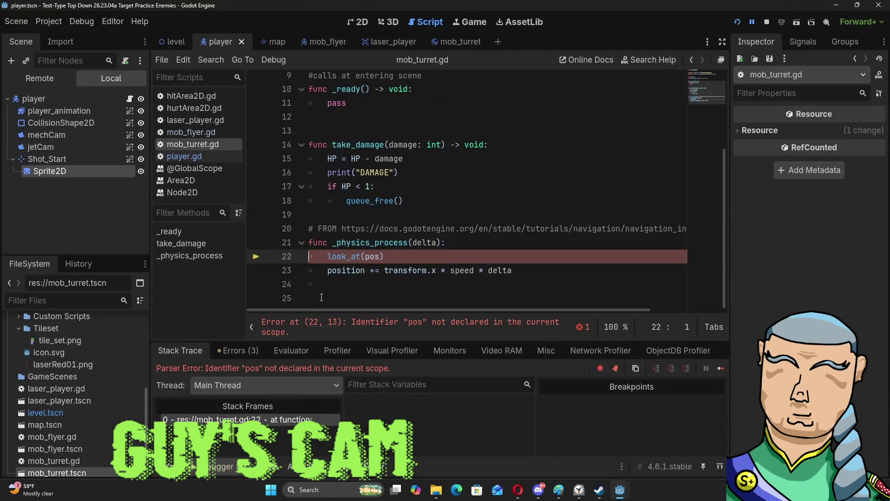
pyautogui.click(310, 267)
pyautogui.press('Up')
pyautogui.write('#')
pyautogui.press('F5')
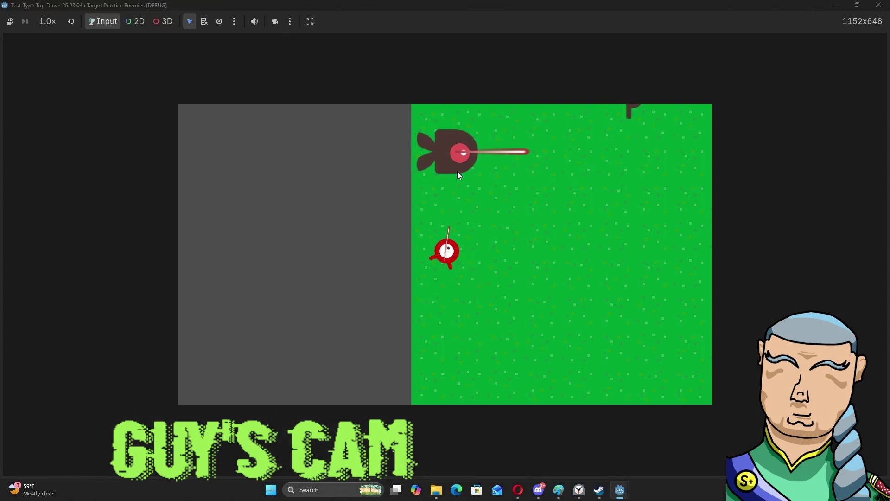
pyautogui.press('s')
pyautogui.press('a')
pyautogui.press('a')
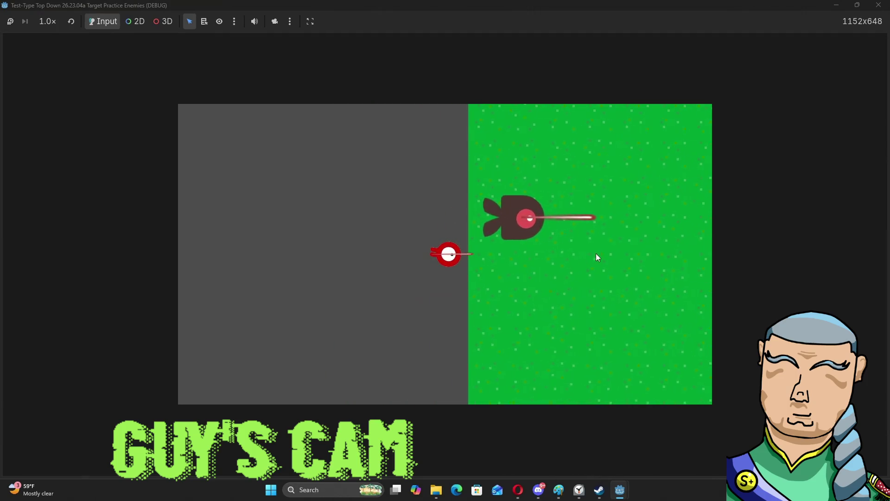
pyautogui.press('w')
pyautogui.press('w')
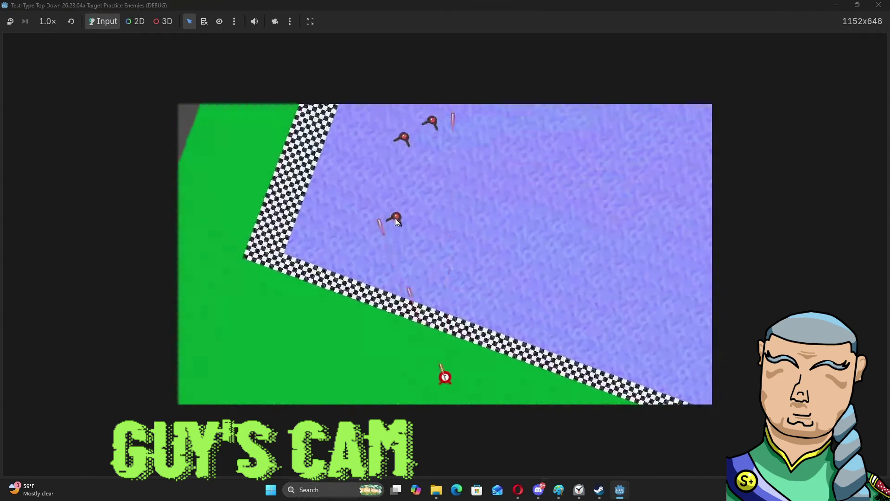
pyautogui.press('w')
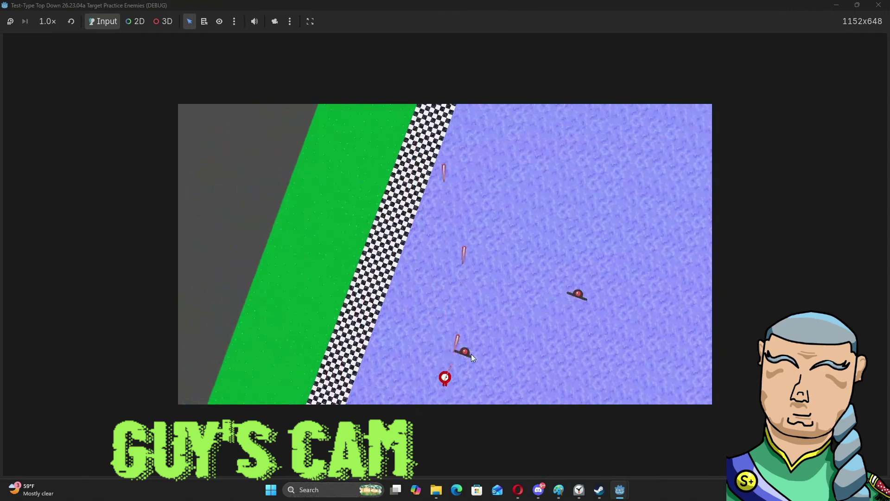
pyautogui.press('w')
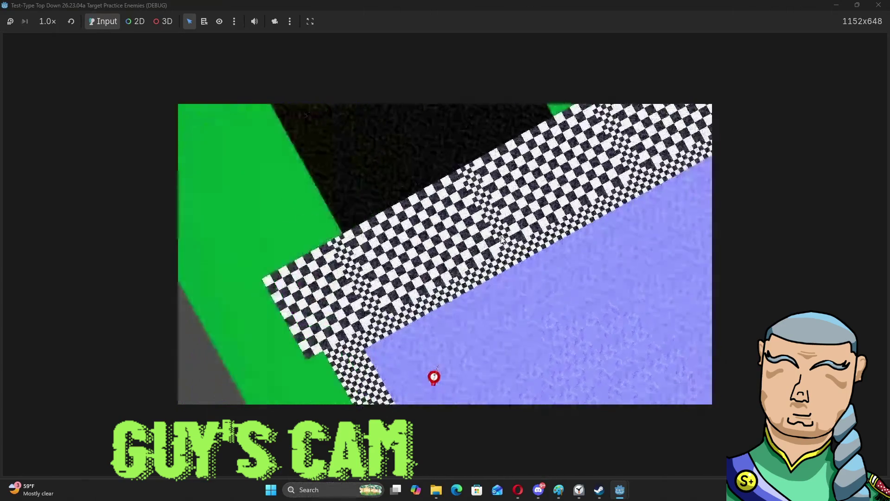
pyautogui.press('w')
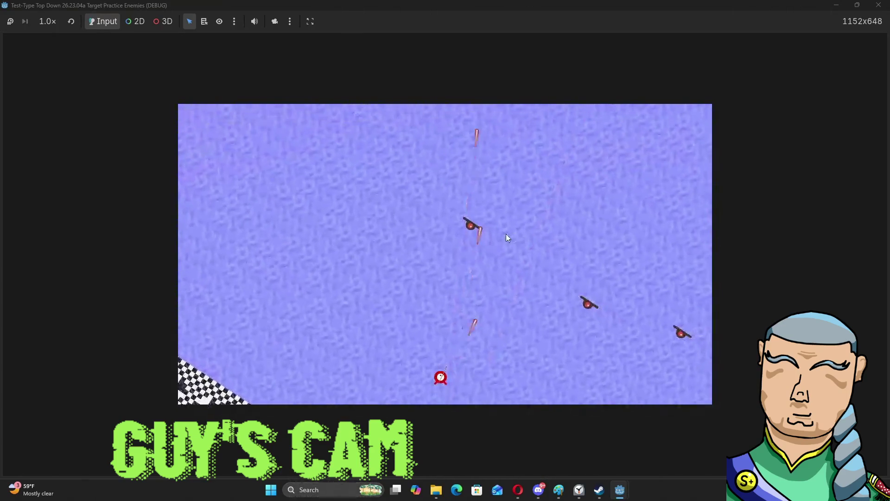
pyautogui.press('w')
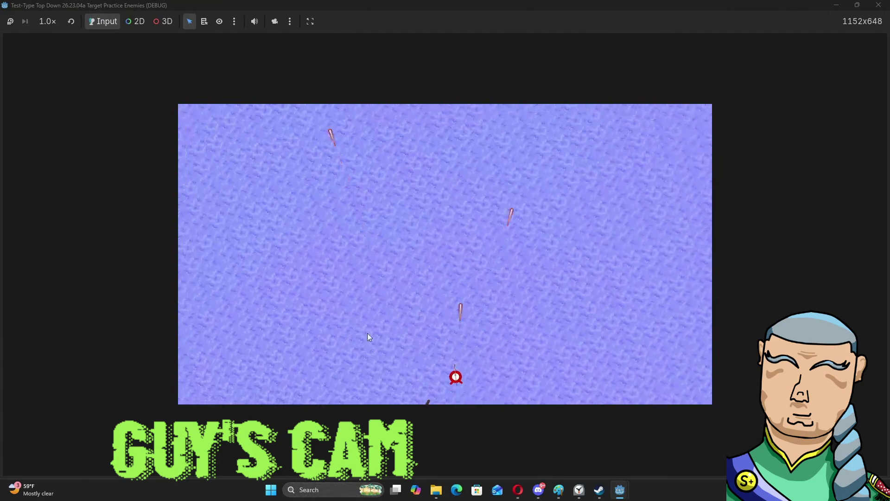
pyautogui.press('a')
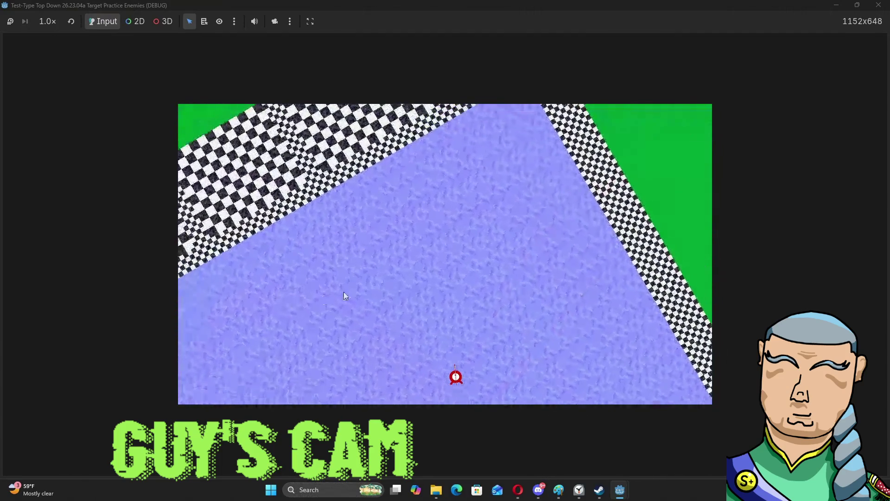
pyautogui.press('a')
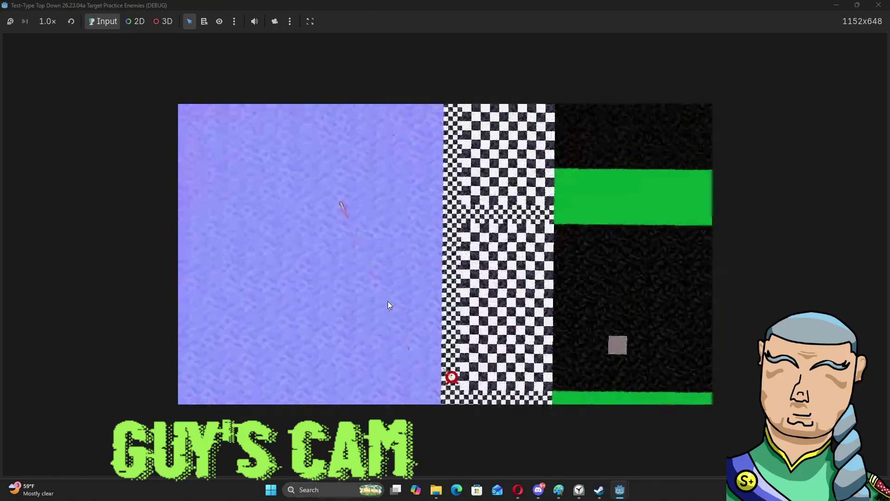
pyautogui.press('a')
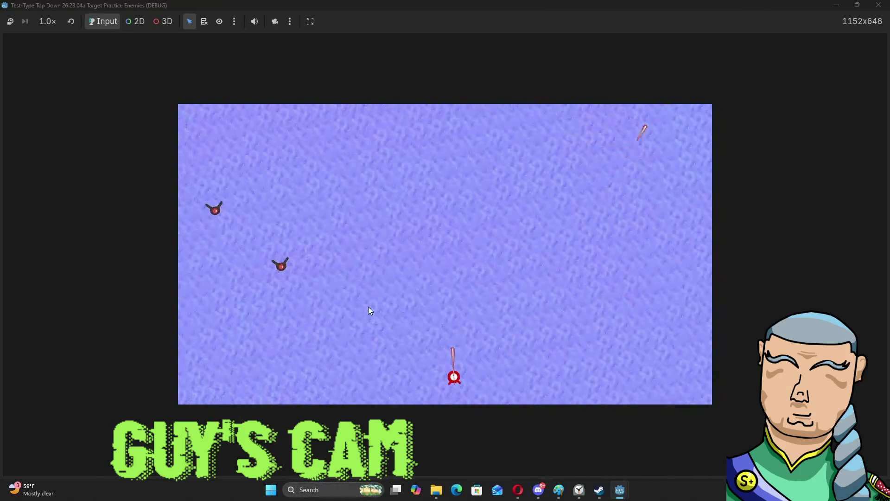
pyautogui.press('a')
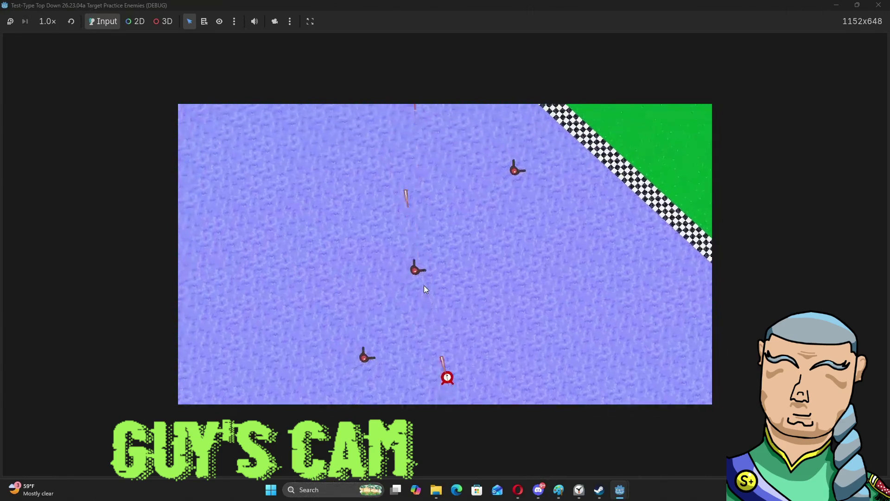
pyautogui.press('a')
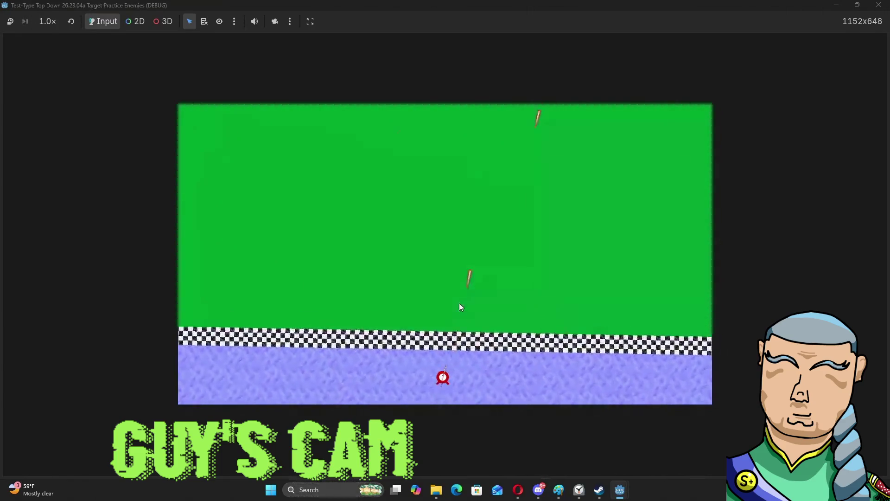
pyautogui.press('a')
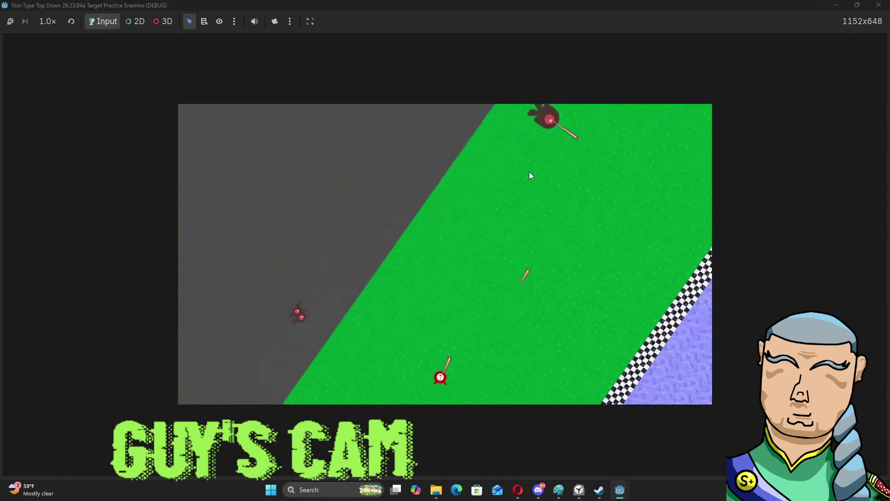
pyautogui.press('a')
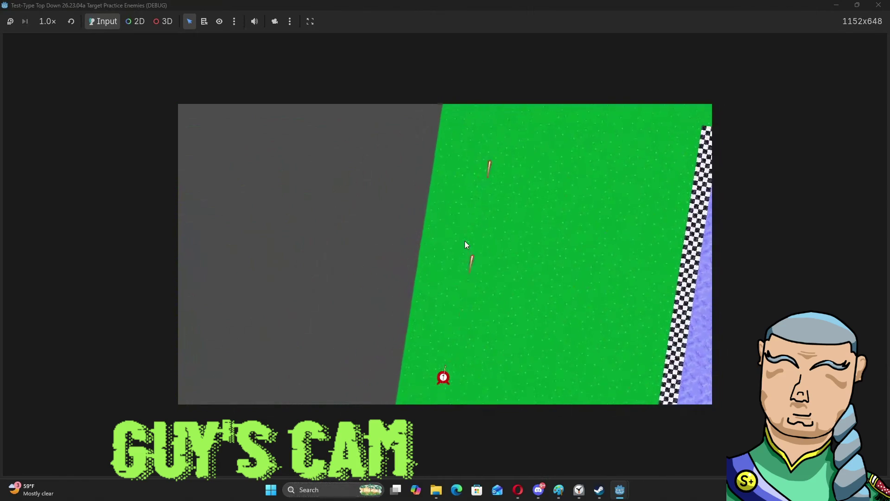
pyautogui.press('a')
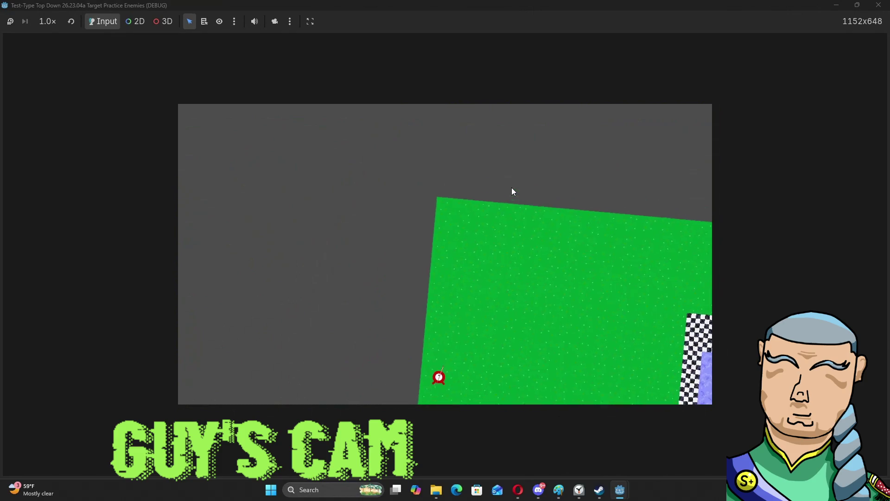
pyautogui.press('a')
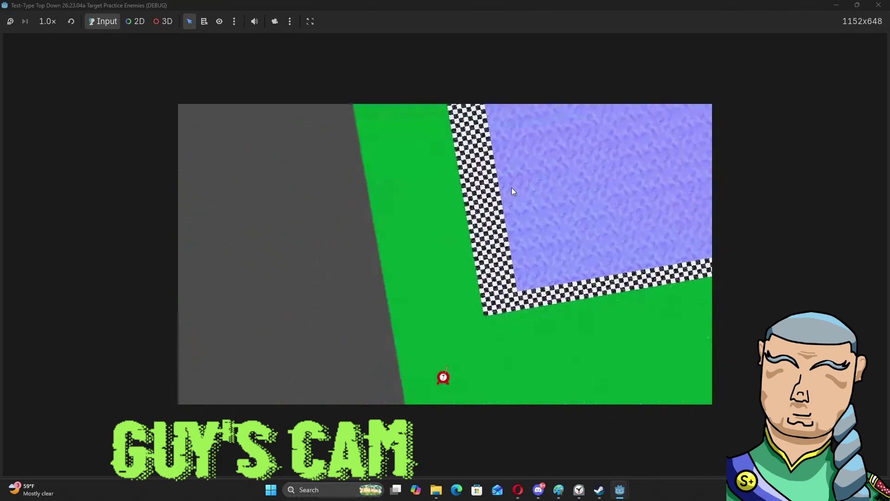
pyautogui.press('d')
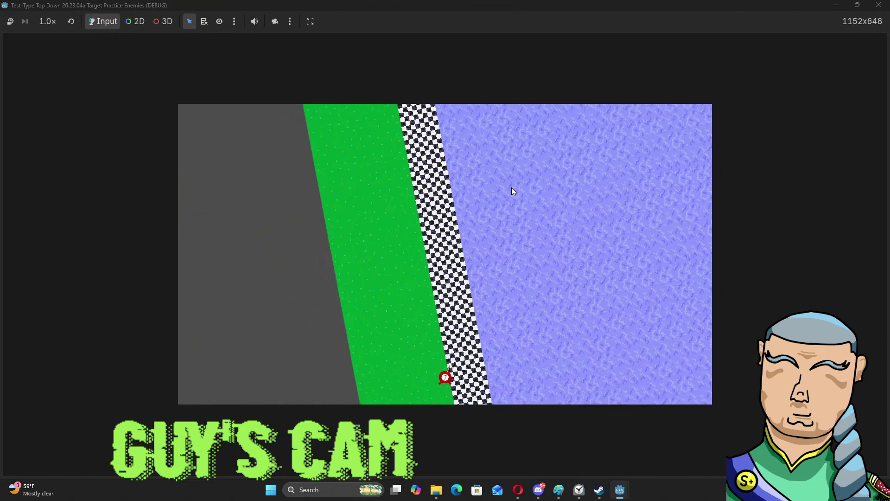
pyautogui.press('w')
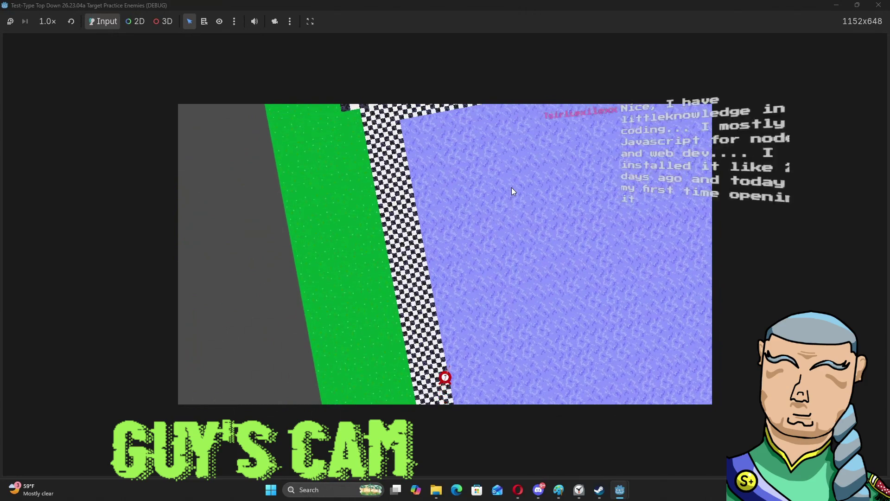
pyautogui.press('a')
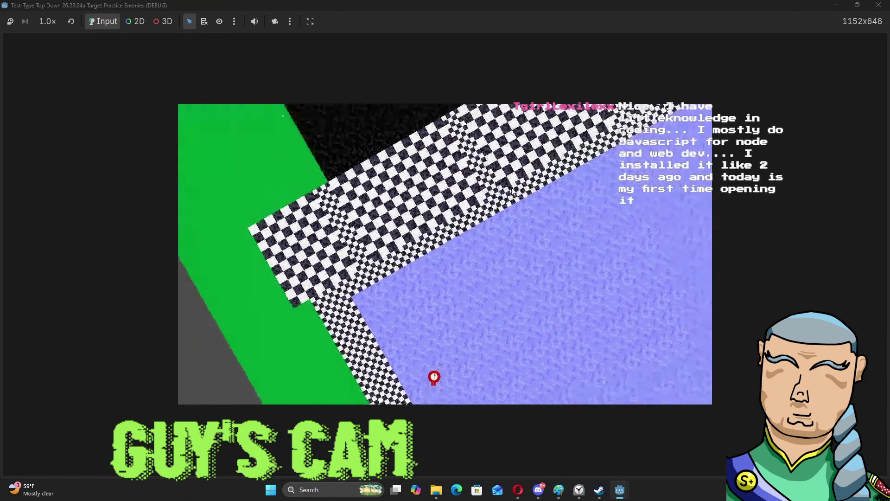
pyautogui.press('w')
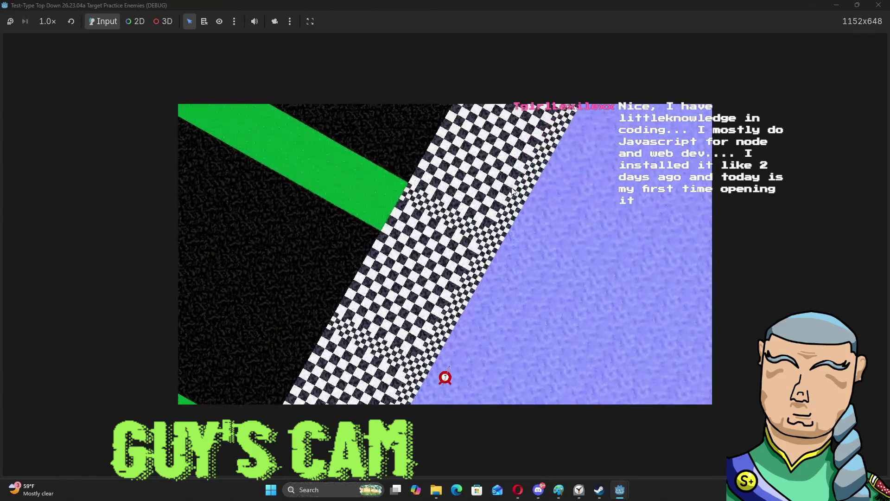
pyautogui.press('w')
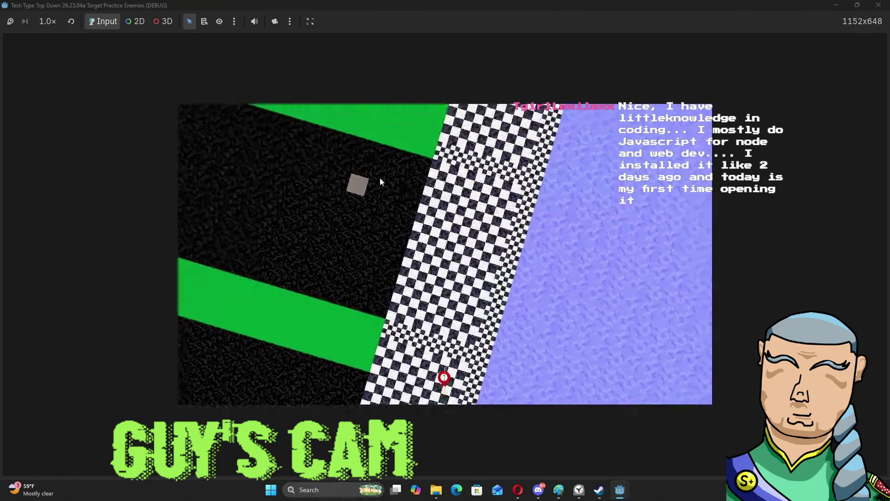
pyautogui.click(338, 178)
pyautogui.press('w')
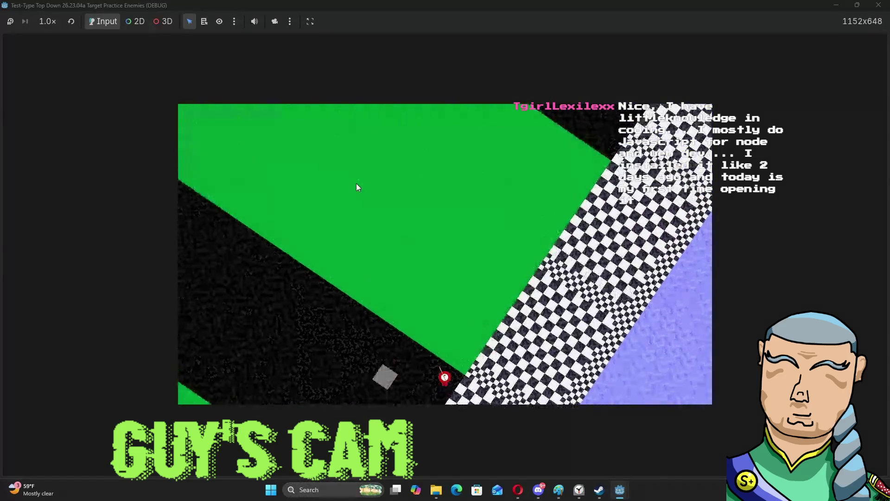
pyautogui.press('w')
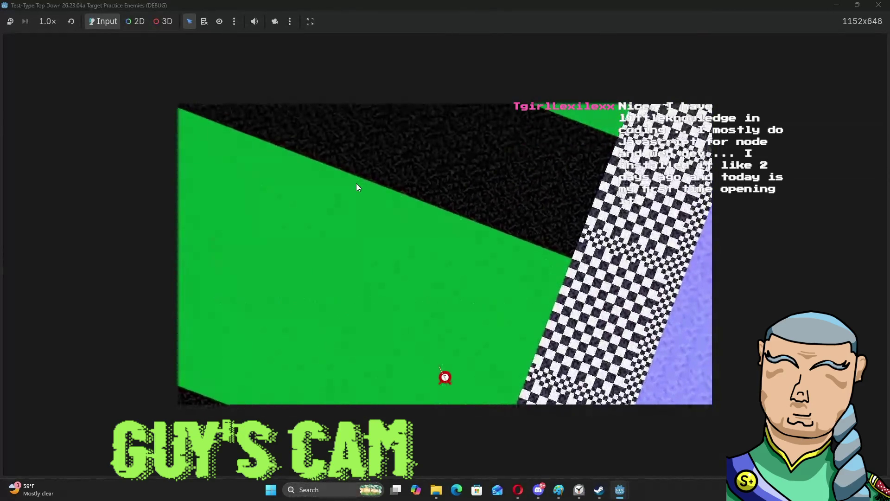
pyautogui.press('w')
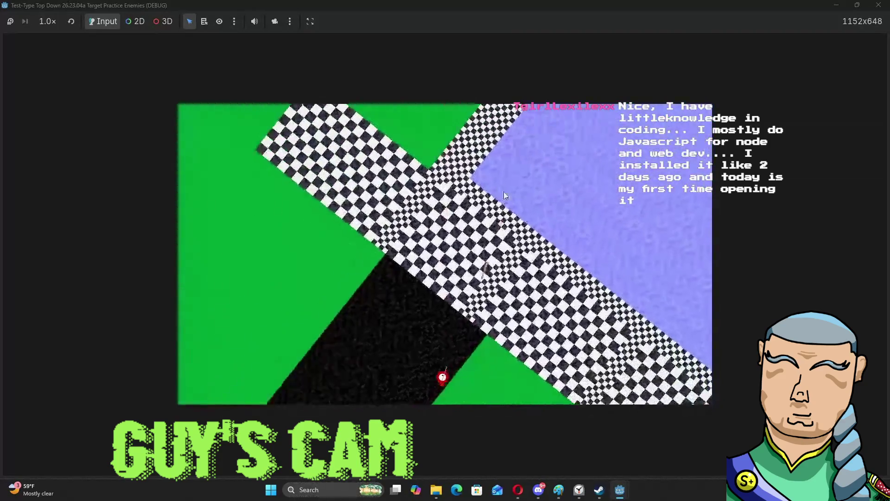
pyautogui.click(487, 194)
pyautogui.press('w')
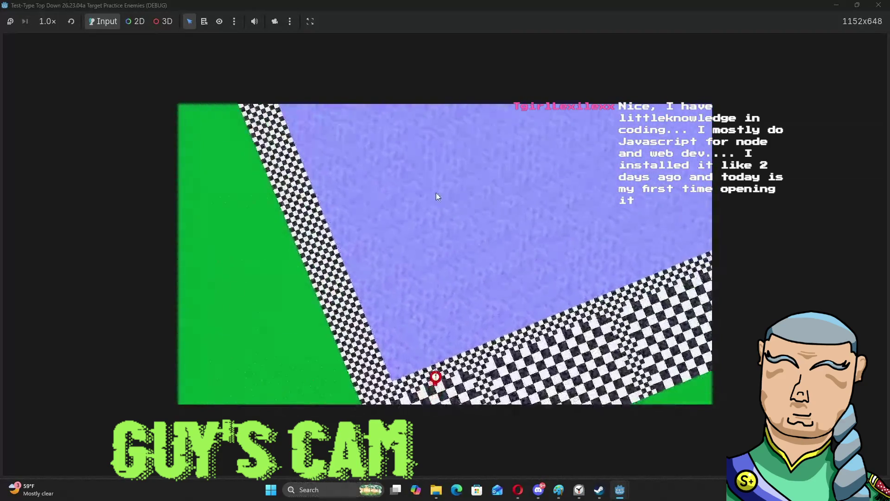
pyautogui.press('w')
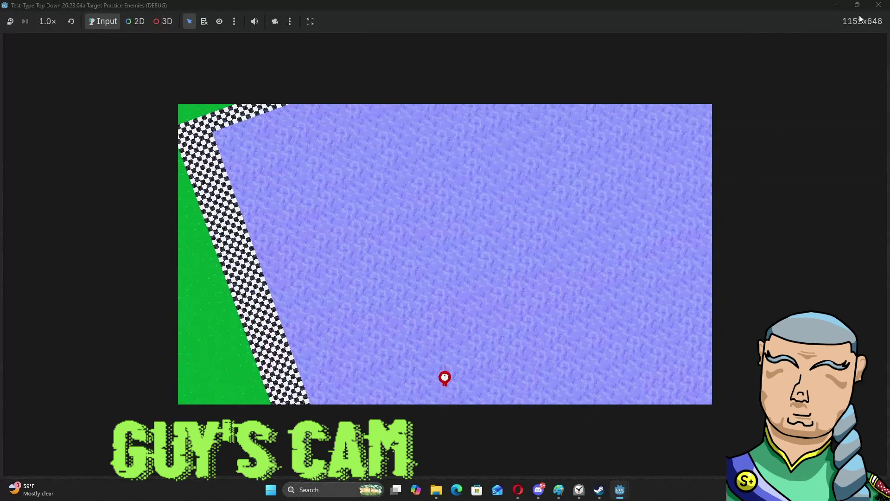
pyautogui.click(878, 4)
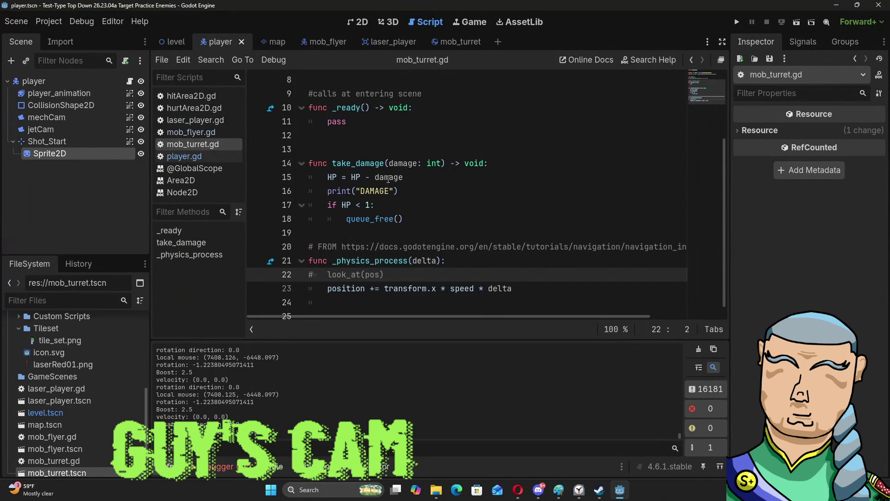
# Step: Scroll through mob_turret.gd and place the caret at the end of the const speed = 5 line
pyautogui.scroll(3, 390, 178)
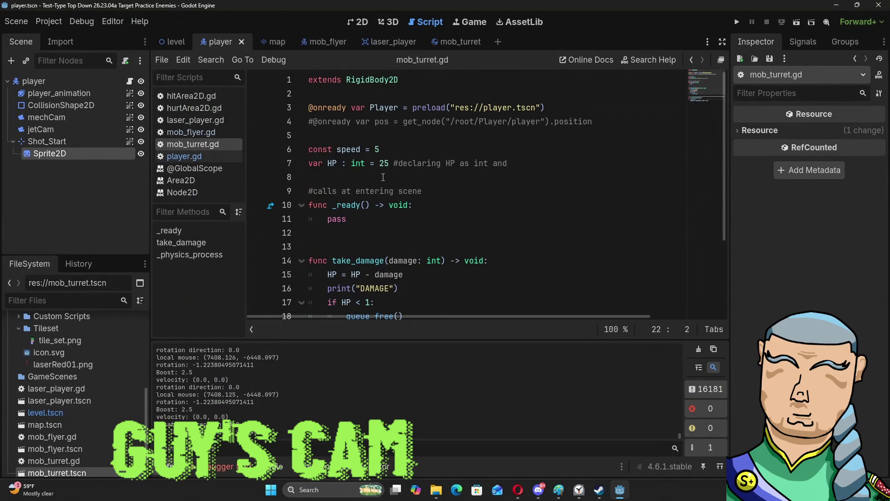
pyautogui.scroll(-3, 383, 177)
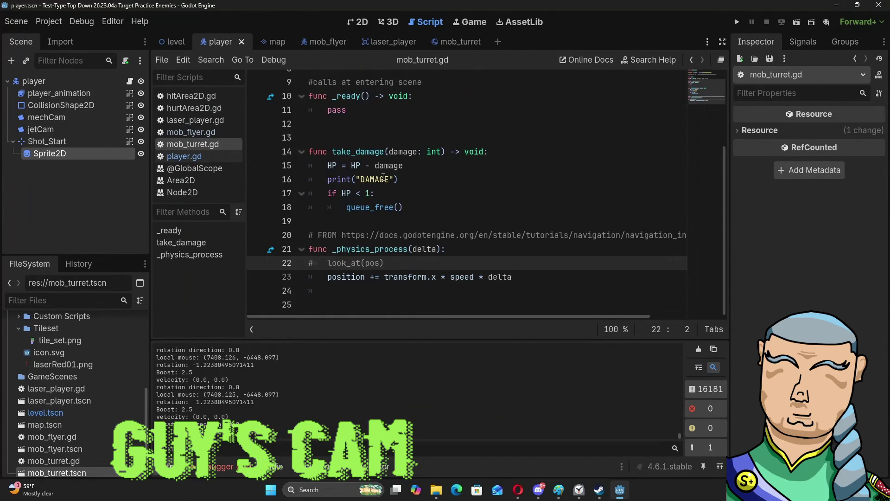
pyautogui.scroll(2, 383, 178)
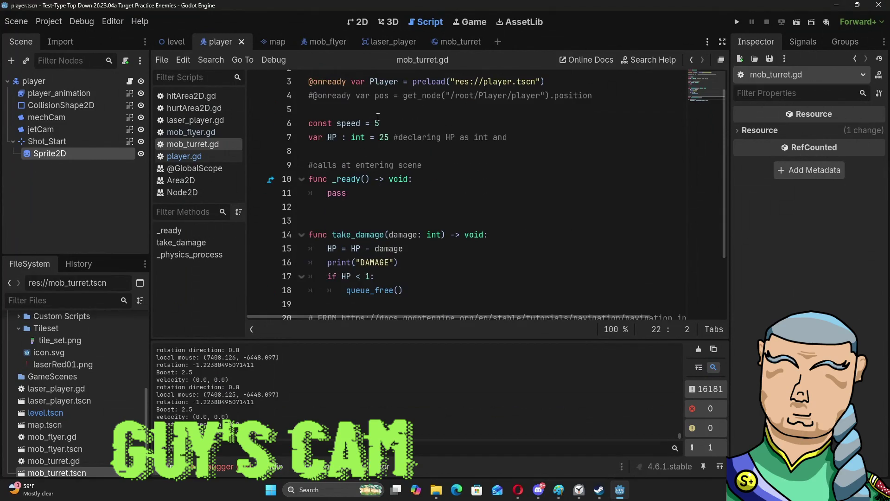
pyautogui.click(382, 123)
# Step: Delete the const speed = 5 line from mob_turret.gd
pyautogui.moveTo(383, 123); pyautogui.dragTo(286, 122)
pyautogui.press('BackSpace')
pyautogui.press('BackSpace')
pyautogui.scroll(-1, 451, 220)
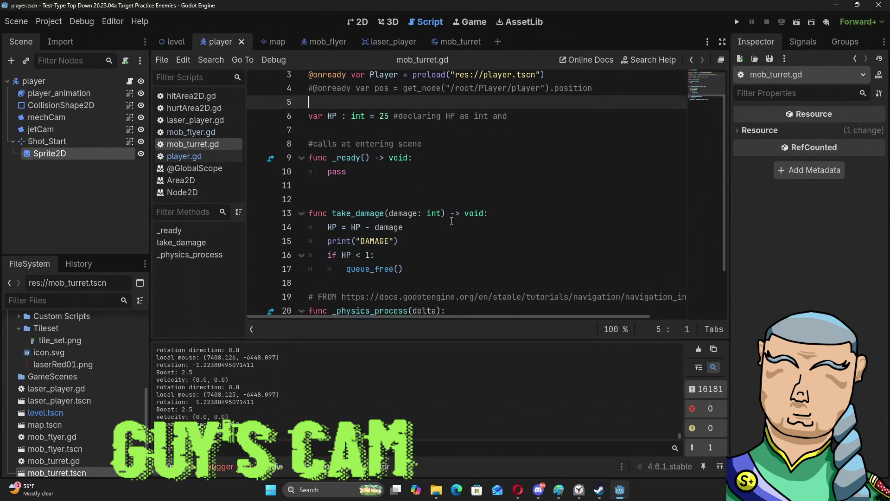
pyautogui.scroll(-2, 451, 221)
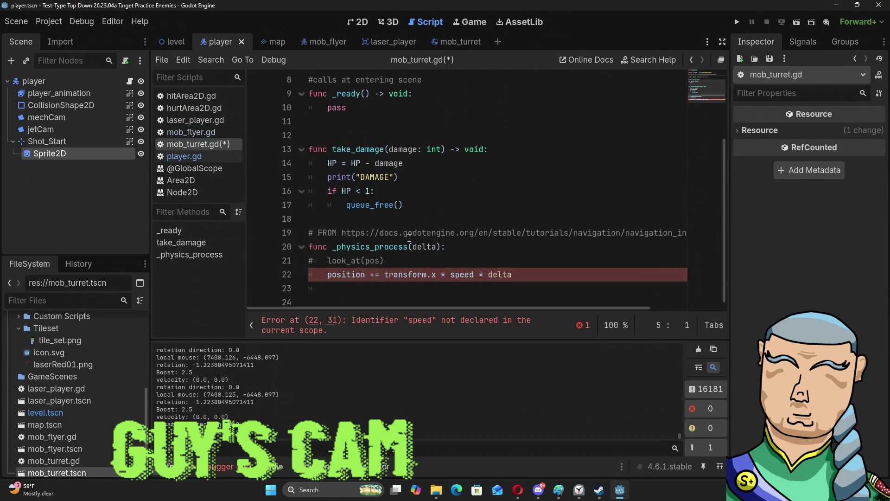
# Step: Delete the position += transform.x * speed * delta line from _physics_process
pyautogui.moveTo(512, 275); pyautogui.dragTo(323, 281)
pyautogui.press('BackSpace')
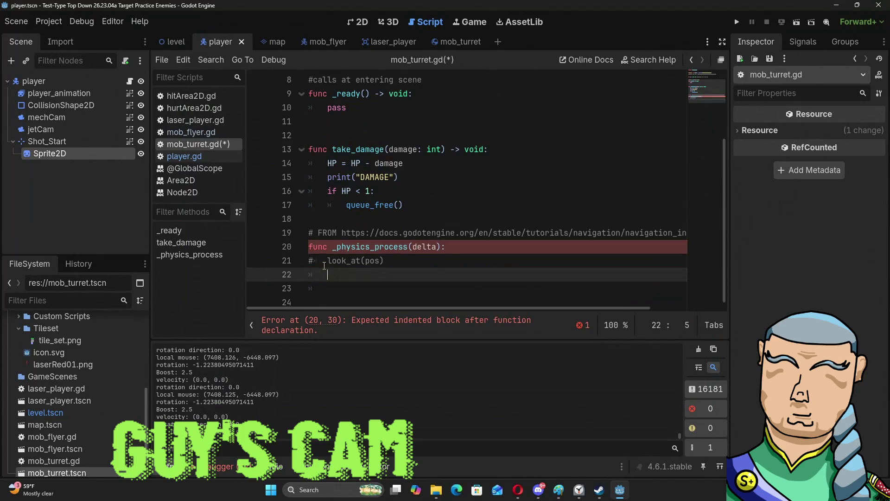
pyautogui.scroll(3, 327, 260)
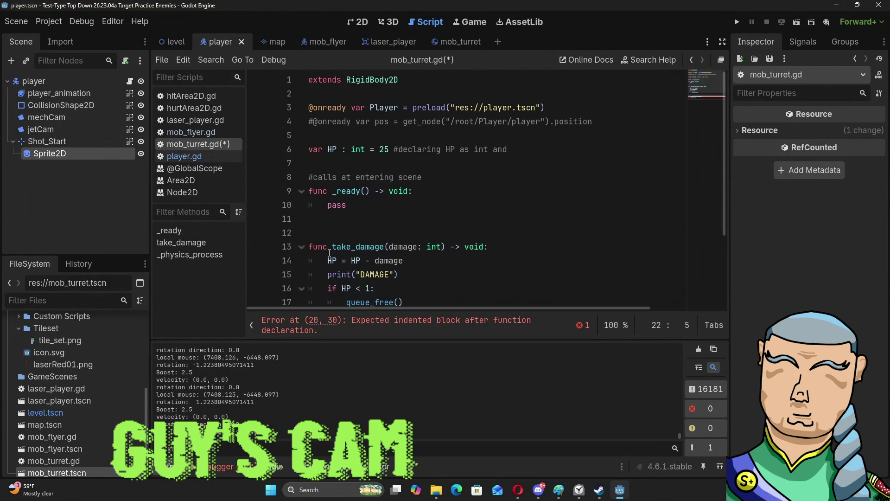
pyautogui.scroll(-2, 329, 253)
pyautogui.scroll(1, 328, 255)
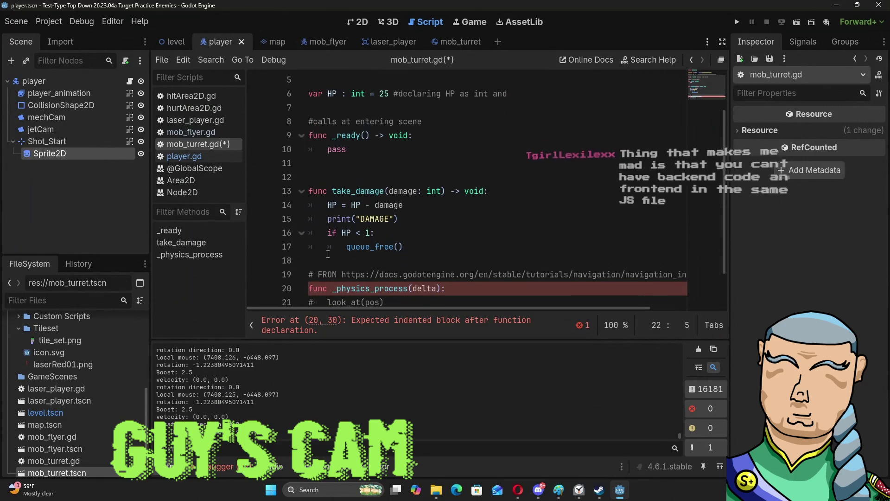
pyautogui.scroll(-1, 328, 254)
pyautogui.scroll(3, 338, 258)
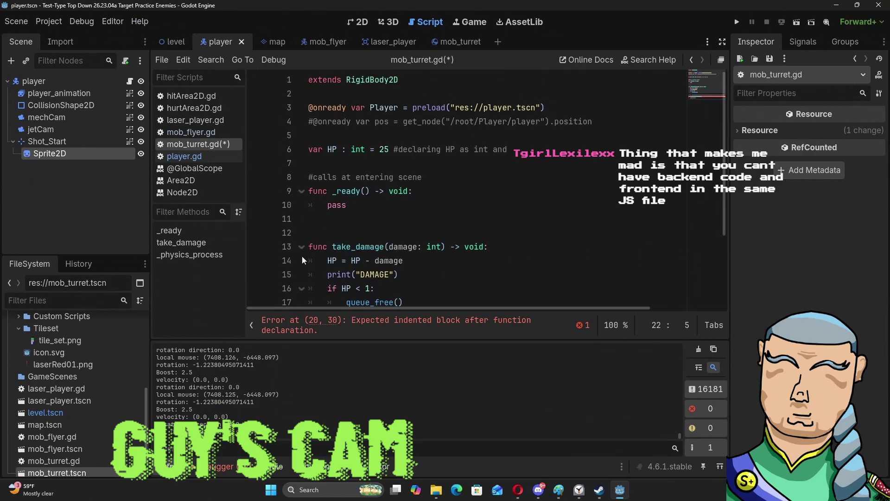
# Step: Review the $Shot_Start.rotation aim code on player.gd line 132, then return to mob_turret.gd and its scene
pyautogui.click(185, 158)
pyautogui.scroll(-3, 277, 191)
pyautogui.scroll(-5, 277, 191)
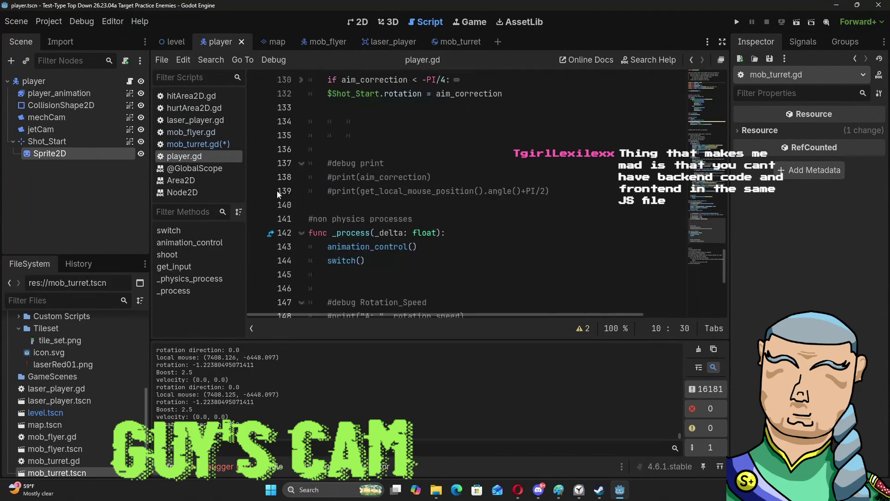
pyautogui.scroll(2, 277, 191)
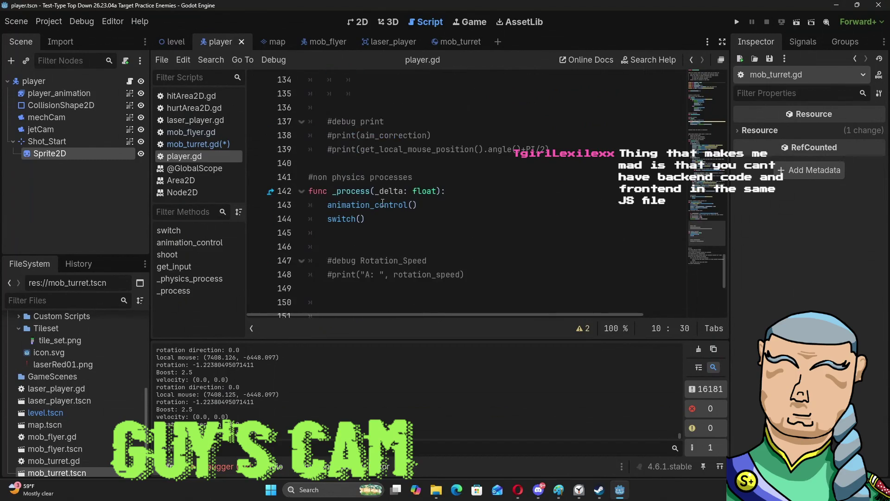
pyautogui.scroll(3, 375, 212)
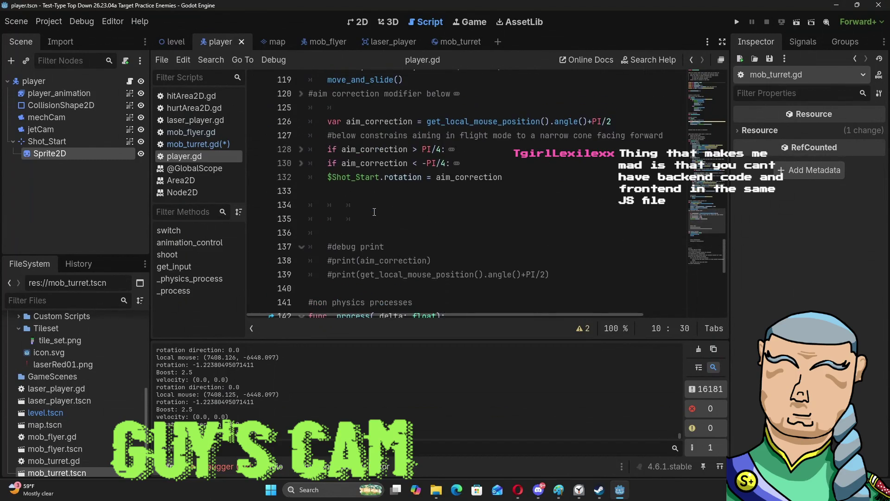
pyautogui.moveTo(325, 177)
pyautogui.mouseDown()
pyautogui.moveTo(459, 168)
pyautogui.moveTo(503, 178)
pyautogui.moveTo(429, 181)
pyautogui.mouseUp()
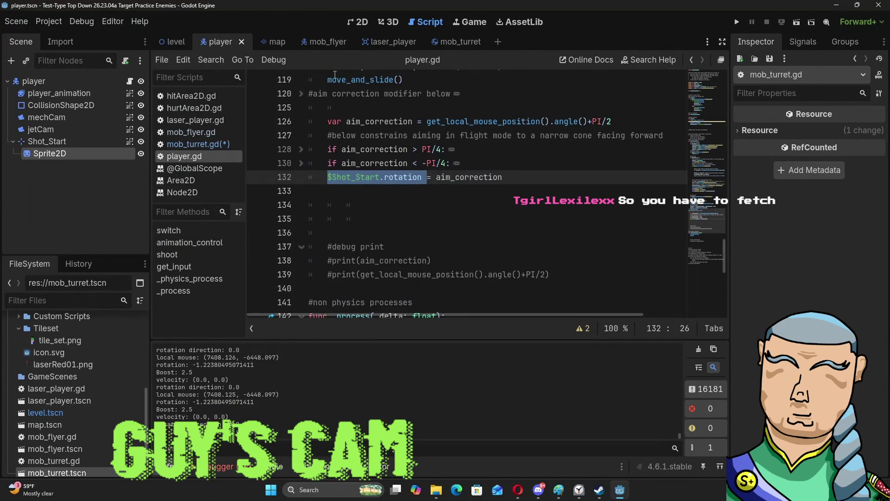
pyautogui.click(206, 144)
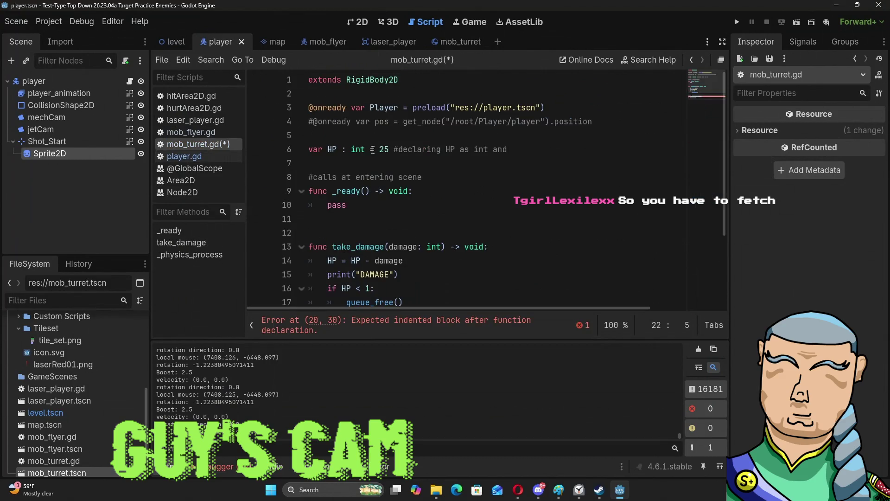
pyautogui.click(447, 40)
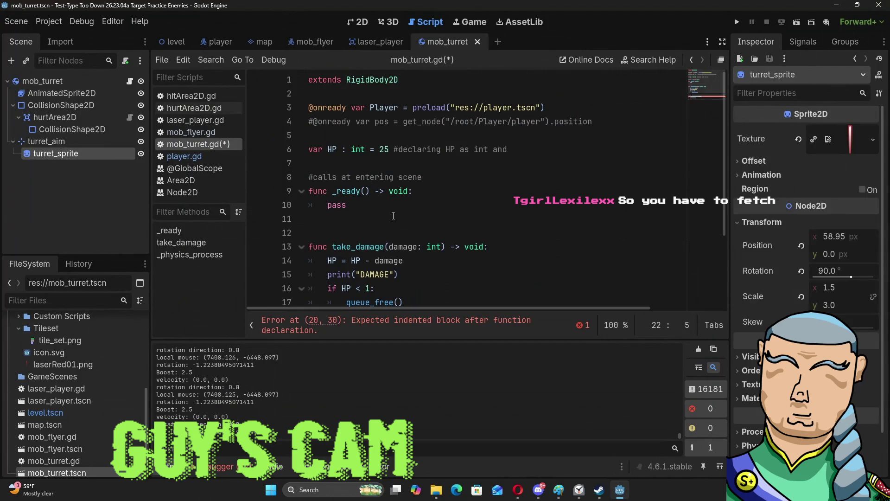
# Step: Start line 22 of _physics_process with $turret_aim via autocomplete, comparing against player.gd
pyautogui.scroll(-3, 370, 213)
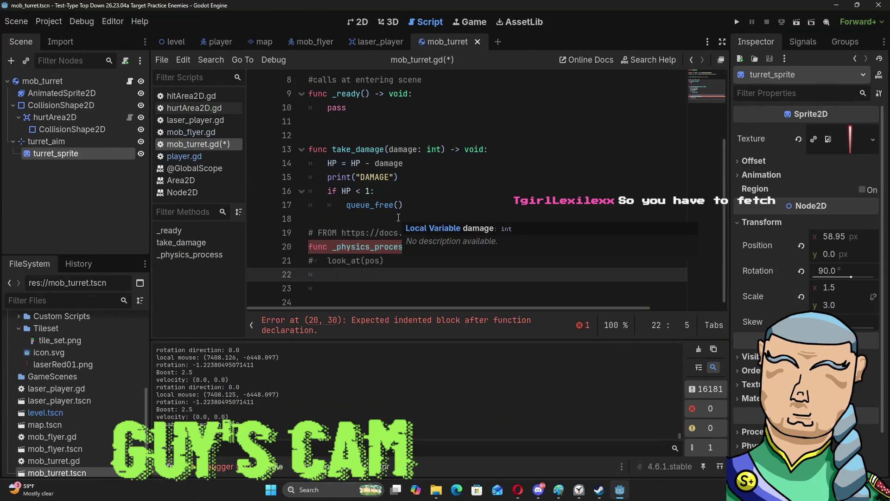
pyautogui.write('$')
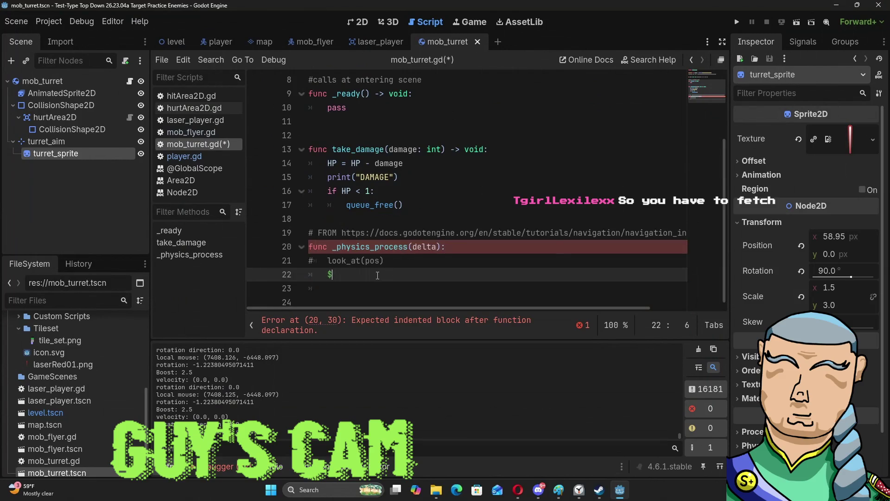
pyautogui.write('turr')
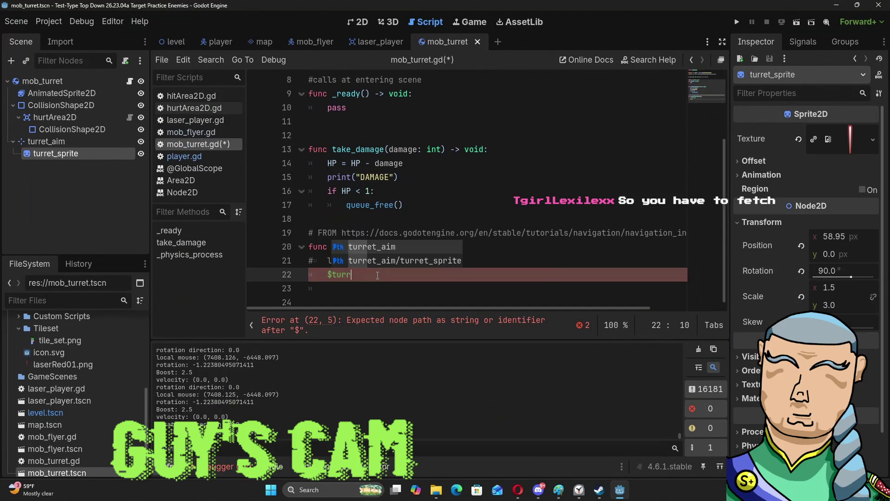
pyautogui.press('Return')
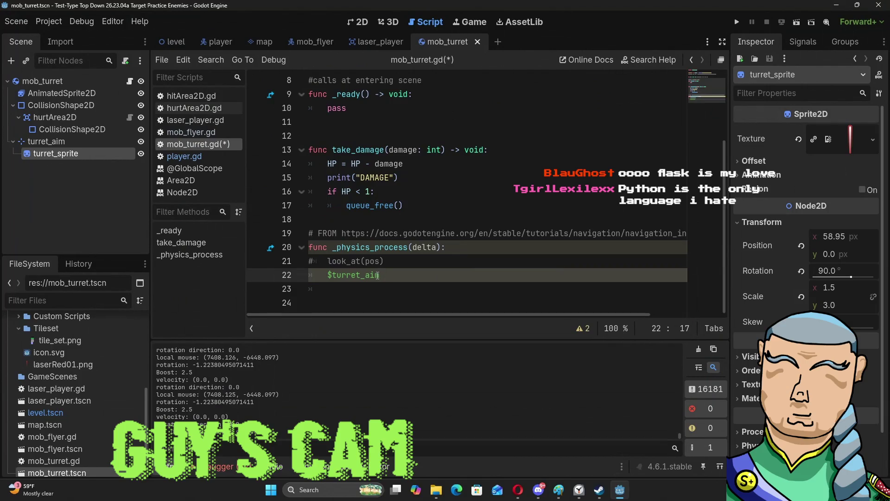
pyautogui.press('BackSpace')
pyautogui.click(179, 156)
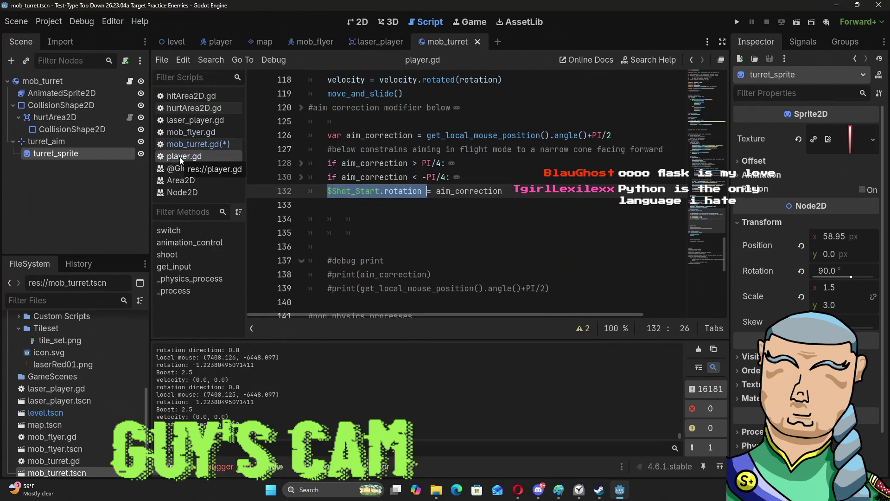
pyautogui.click(182, 145)
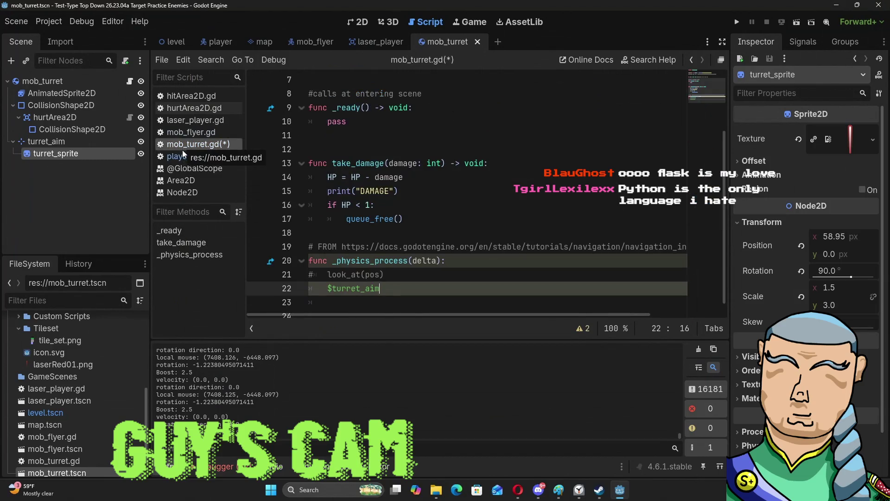
pyautogui.click(182, 157)
pyautogui.click(181, 148)
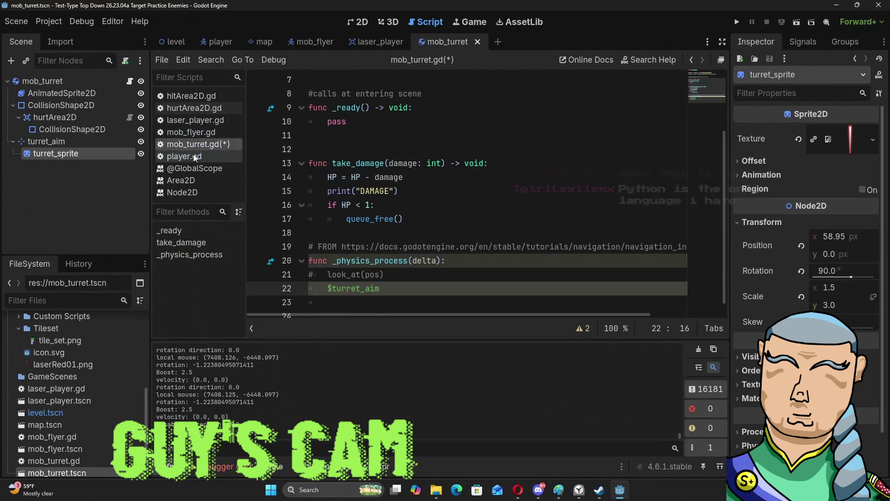
# Step: Append an empty .rotate() call to $turret_aim on line 22
pyautogui.write('.rot')
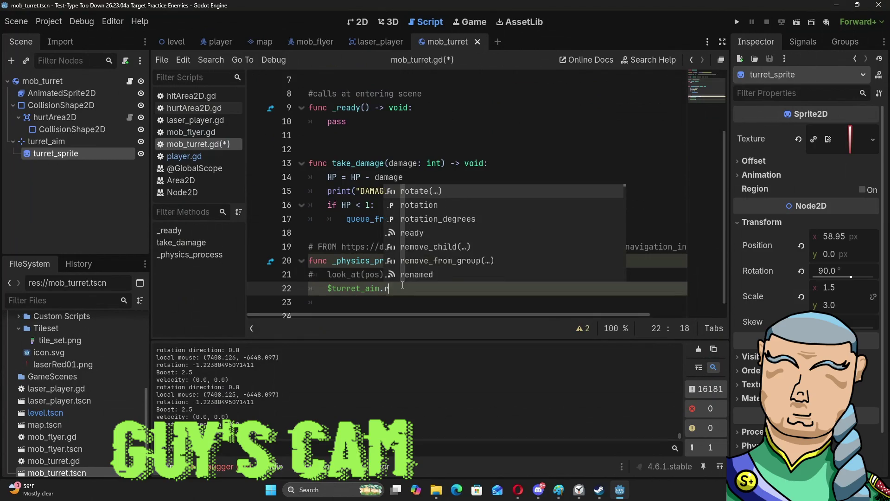
pyautogui.press('Return')
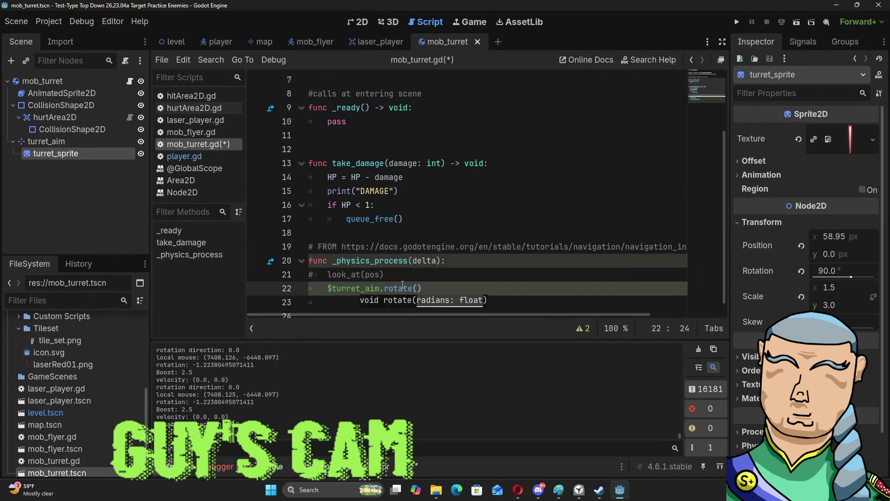
pyautogui.press('BackSpace')
pyautogui.press('BackSpace')
pyautogui.write('e(')
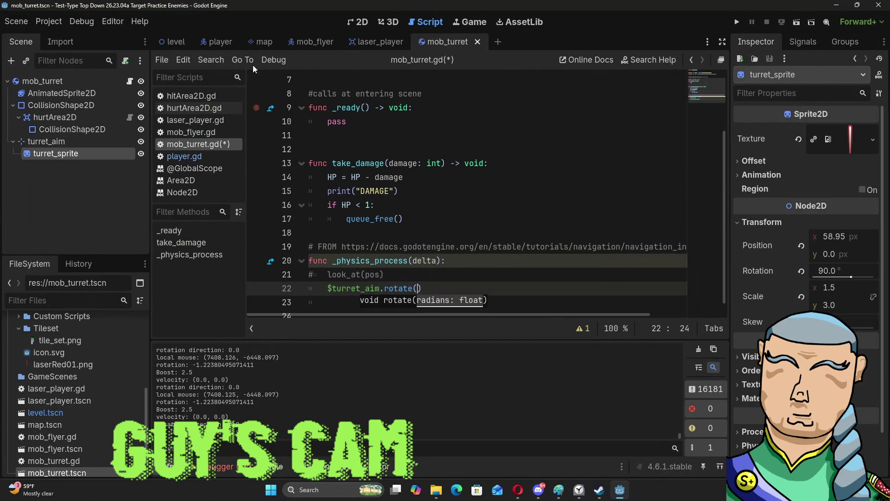
pyautogui.click(179, 157)
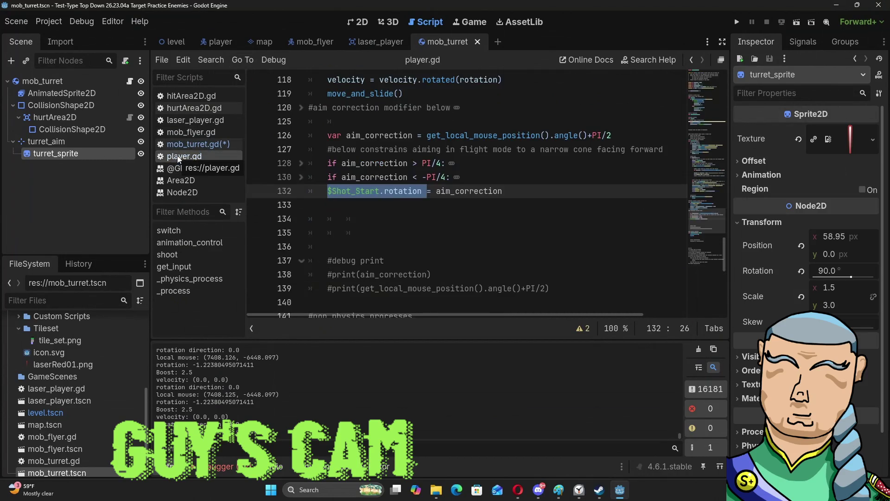
# Step: Change the .rotate() call on line 22 into a $turret_aim.rotation = assignment
pyautogui.click(178, 148)
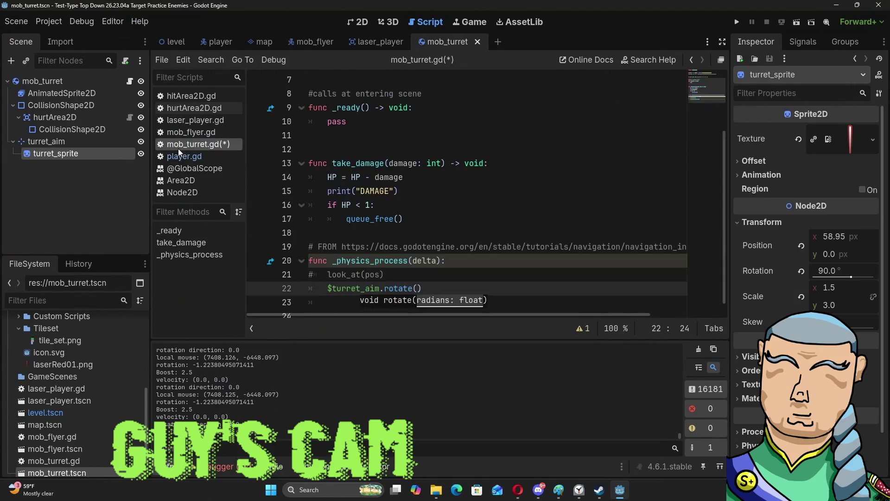
pyautogui.click(415, 289)
pyautogui.press('BackSpace')
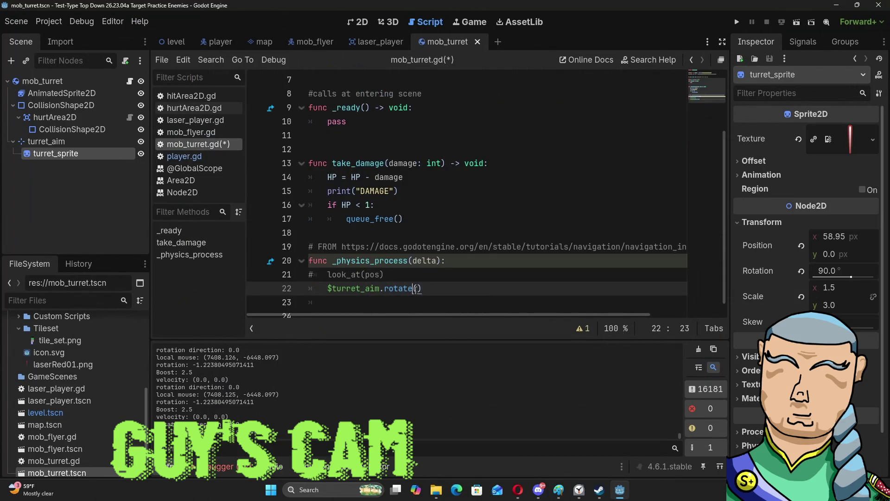
pyautogui.write('i')
pyautogui.press('Delete')
pyautogui.press('Delete')
pyautogui.write('on')
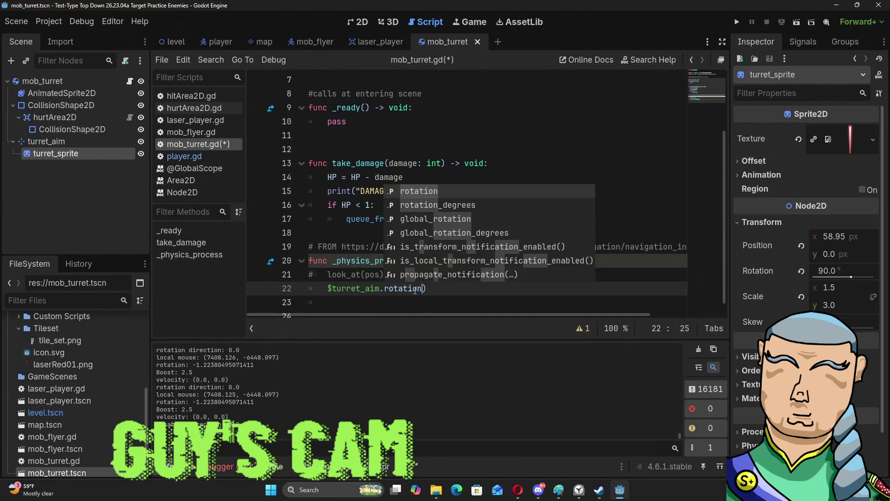
pyautogui.write(' =')
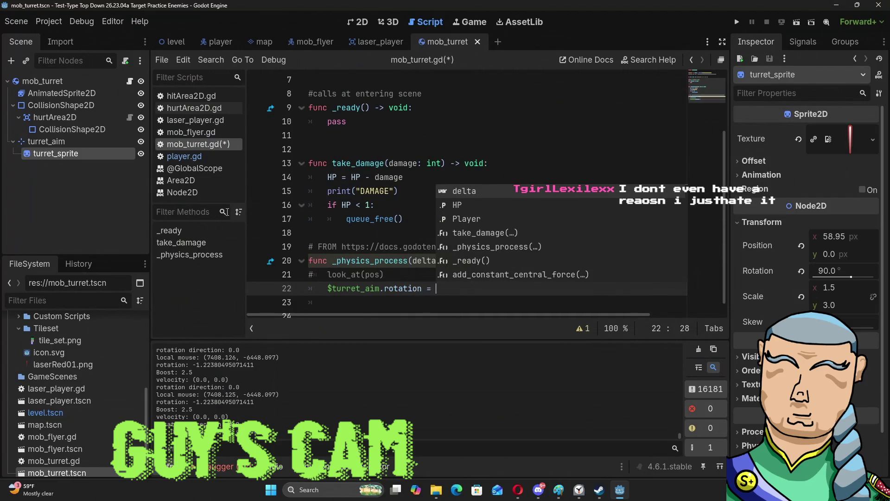
# Step: After rechecking player.gd, insert look_at() as the assigned rotation value
pyautogui.click(189, 155)
pyautogui.click(193, 145)
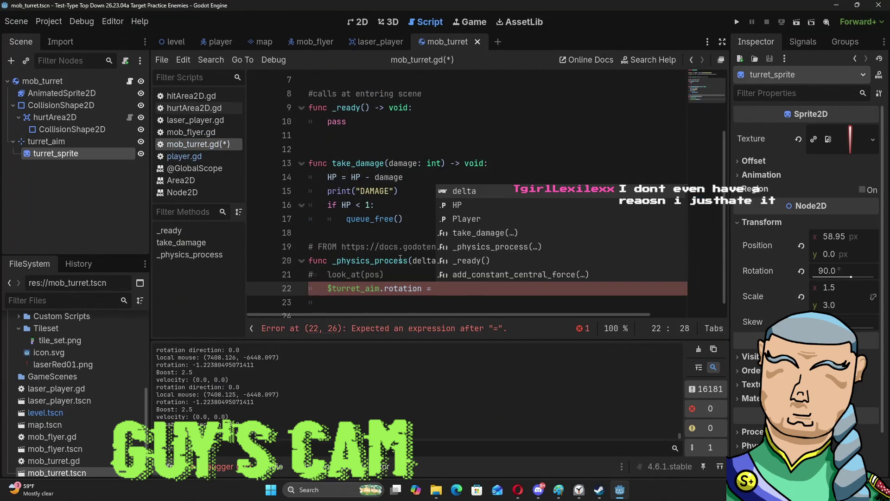
pyautogui.click(447, 296)
pyautogui.click(446, 293)
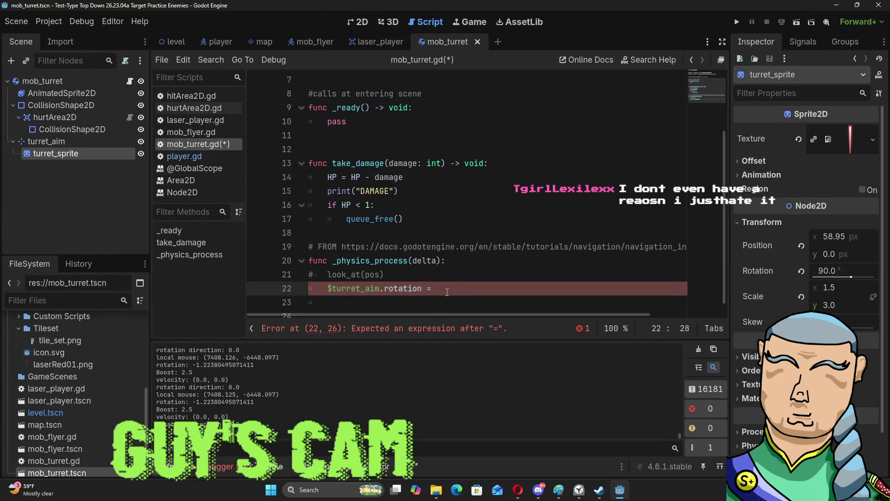
pyautogui.write('look')
pyautogui.press('Return')
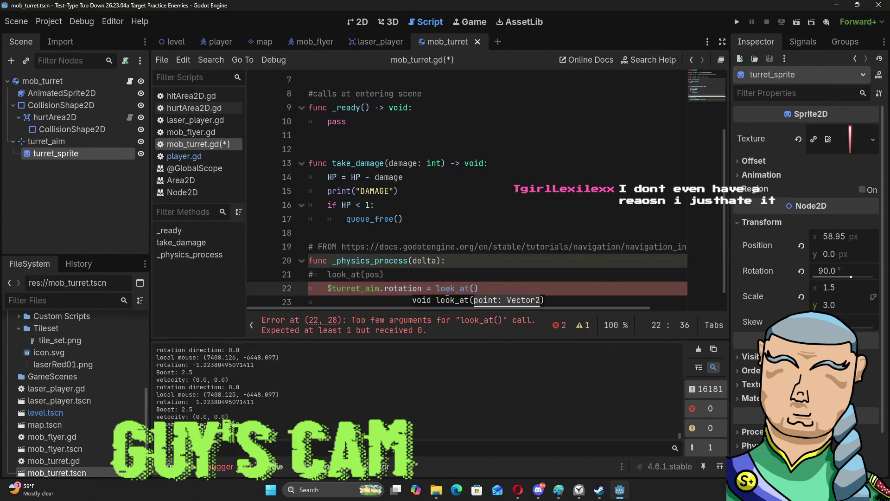
# Step: Enter Player as the look_at() argument on line 22, then check player.gd's aim code
pyautogui.write('$')
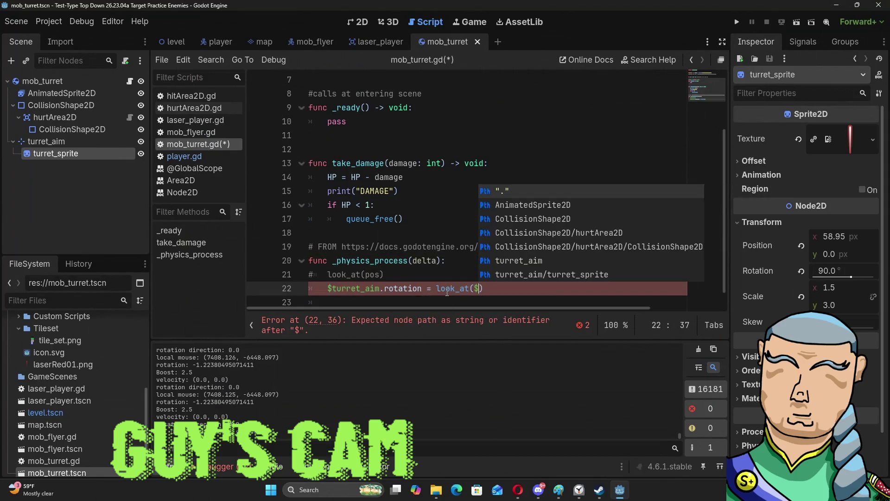
pyautogui.write('pl')
pyautogui.press('BackSpace')
pyautogui.press('BackSpace')
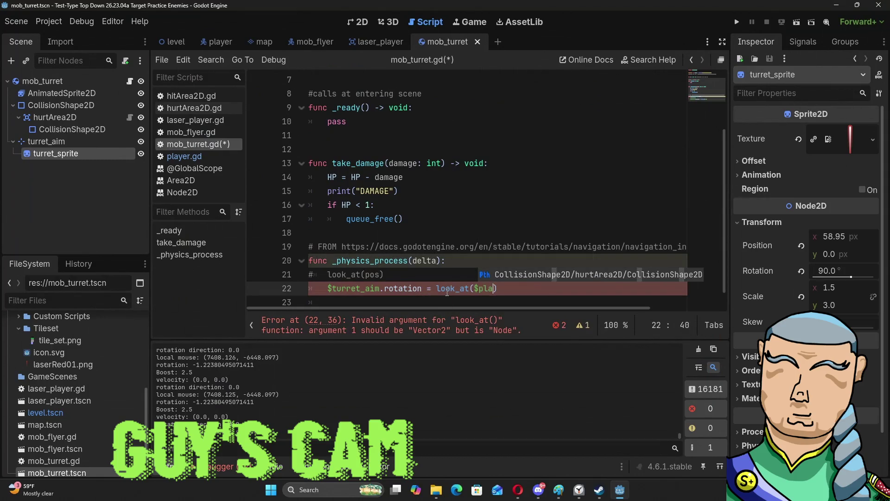
pyautogui.write('P')
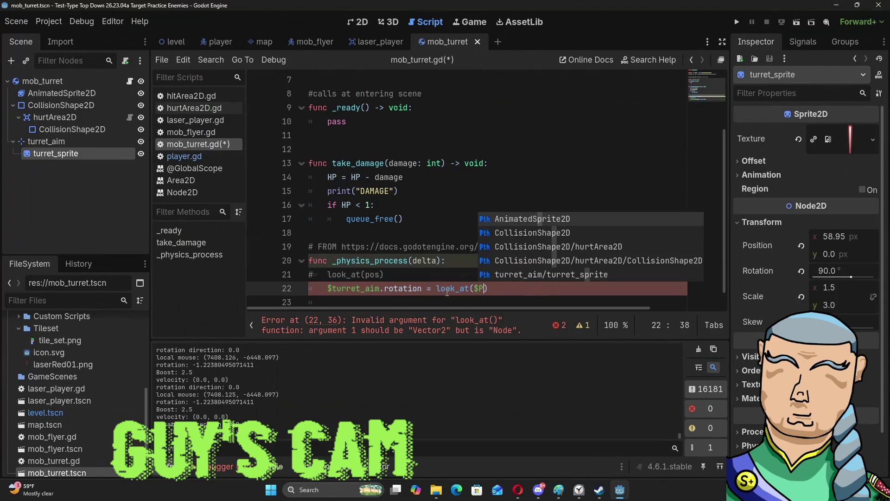
pyautogui.press('BackSpace')
pyautogui.press('BackSpace')
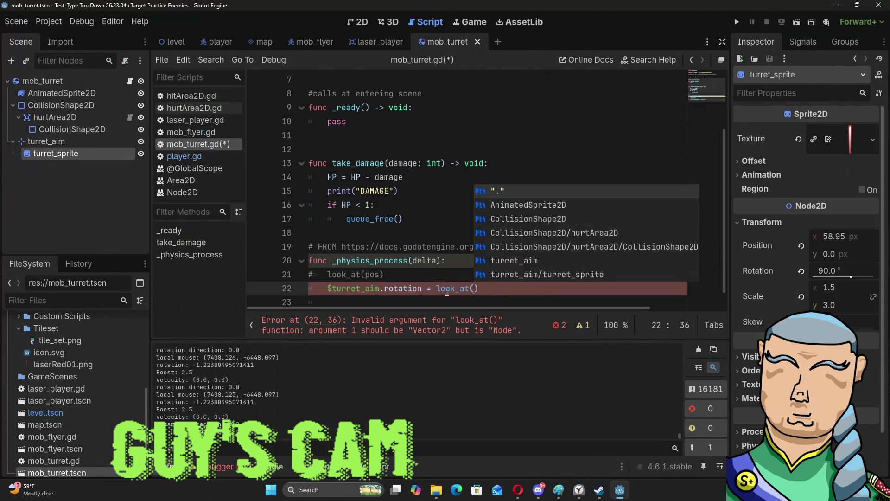
pyautogui.scroll(2, 376, 198)
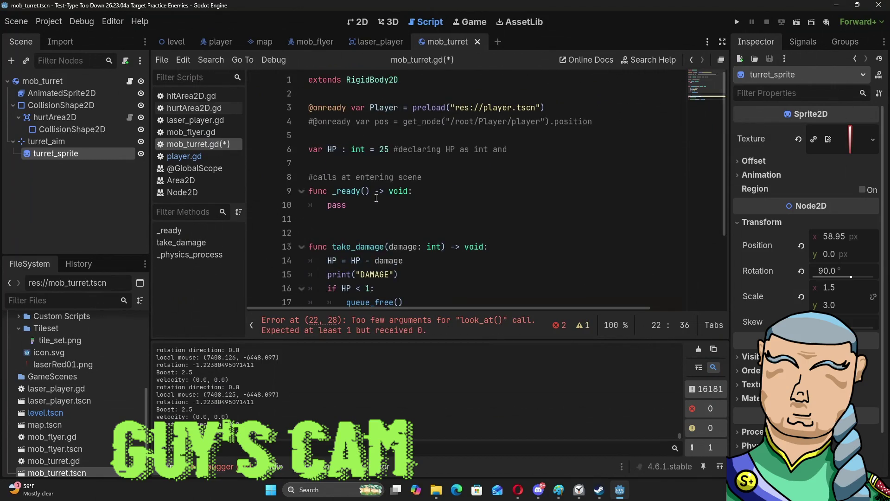
pyautogui.scroll(-2, 376, 198)
pyautogui.write('Player')
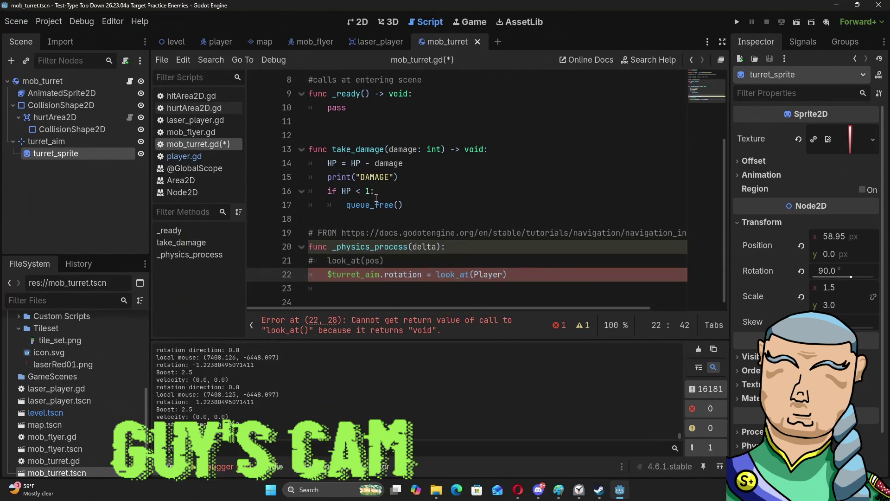
pyautogui.click(478, 213)
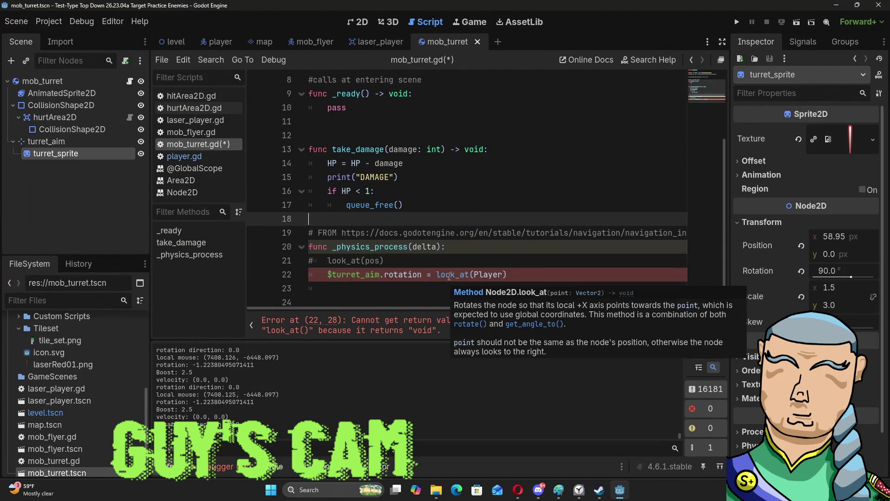
pyautogui.moveTo(450, 277)
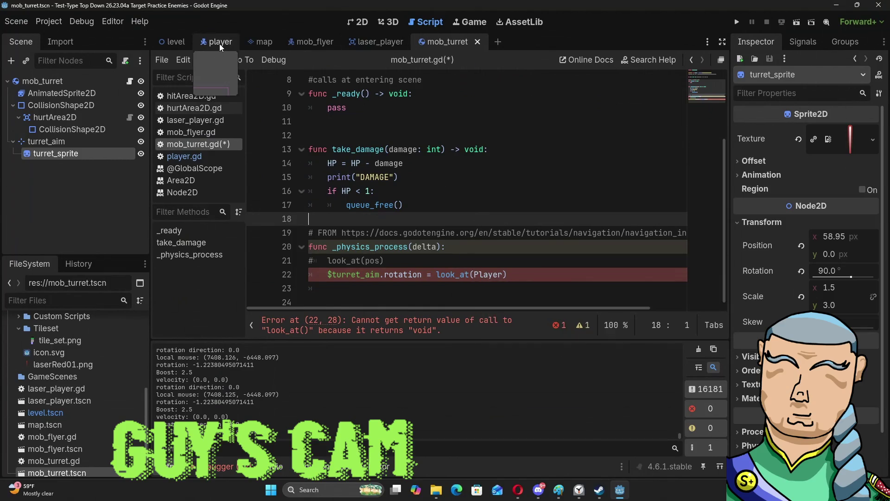
pyautogui.click(175, 157)
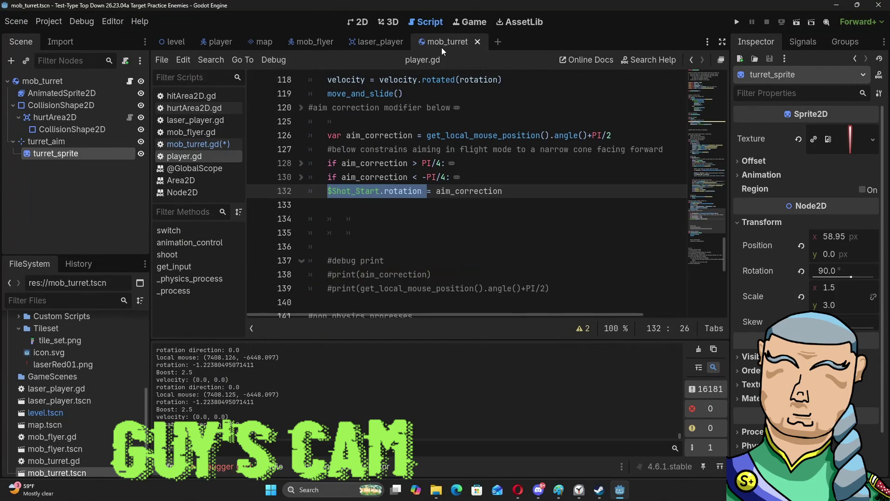
pyautogui.scroll(1, 394, 163)
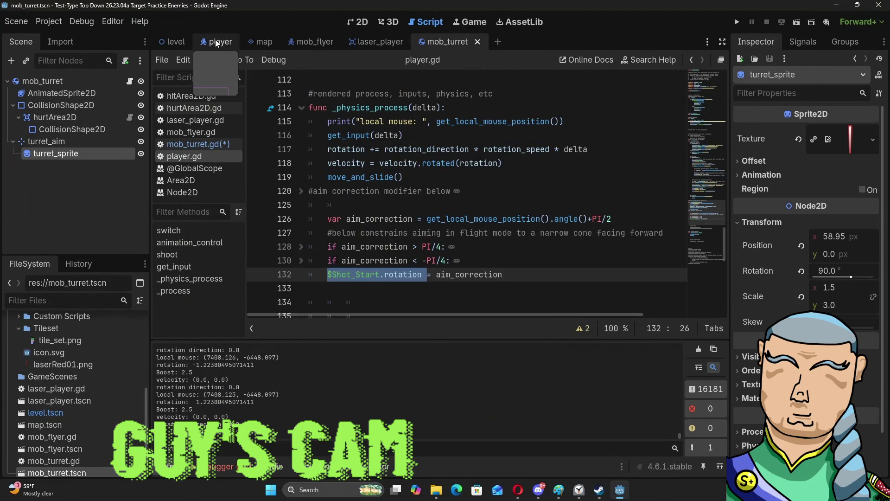
pyautogui.click(191, 144)
pyautogui.moveTo(441, 275); pyautogui.dragTo(507, 278)
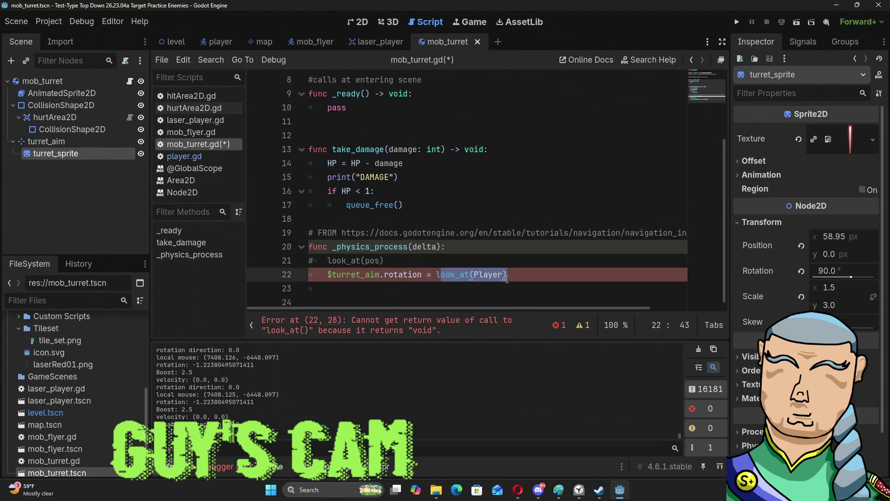
# Step: Remove look_at(Player) after rotation =, trying and erasing get_pos, get_locat and $player instead
pyautogui.press('BackSpace')
pyautogui.write('get')
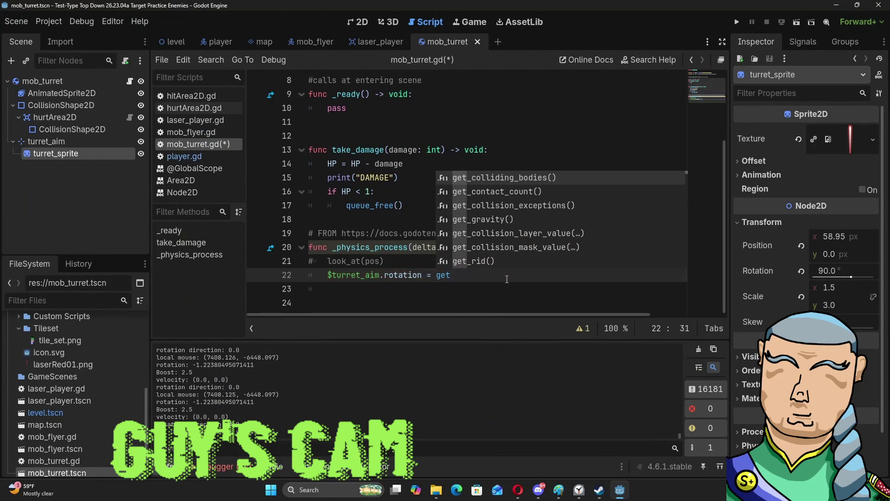
pyautogui.write('_p')
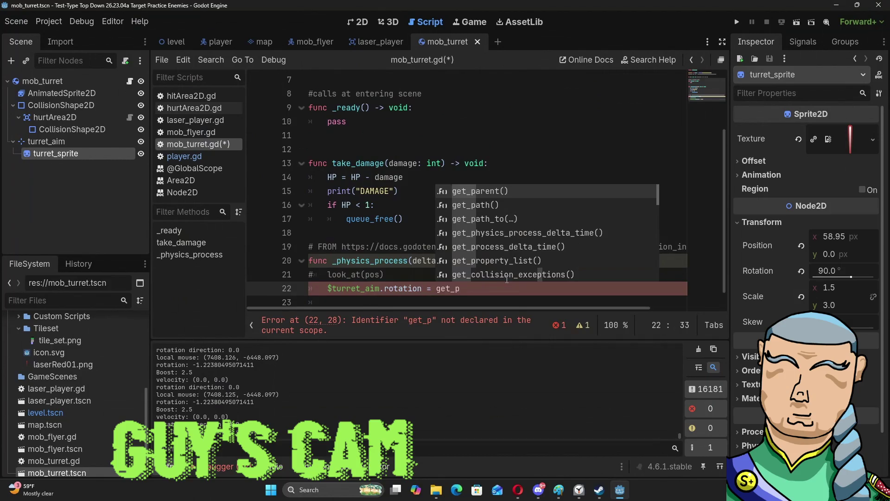
pyautogui.write('os')
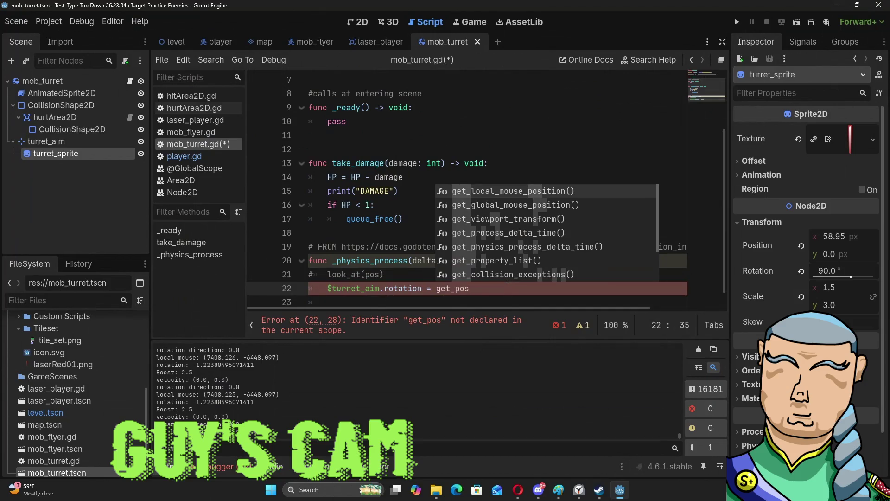
pyautogui.press('BackSpace')
pyautogui.press('BackSpace')
pyautogui.press('BackSpace')
pyautogui.write('loc')
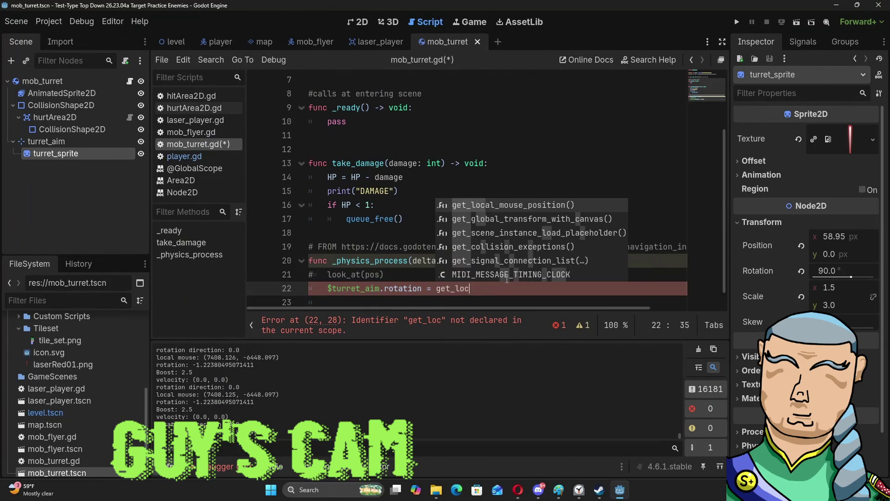
pyautogui.write('at')
pyautogui.press('BackSpace')
pyautogui.press('BackSpace')
pyautogui.press('BackSpace')
pyautogui.press('BackSpace')
pyautogui.press('BackSpace')
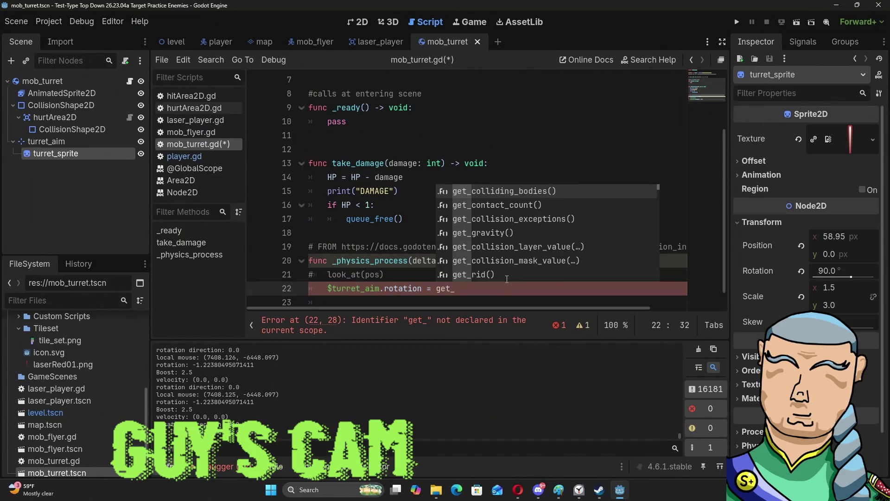
pyautogui.press('BackSpace')
pyautogui.press('BackSpace')
pyautogui.press('BackSpace')
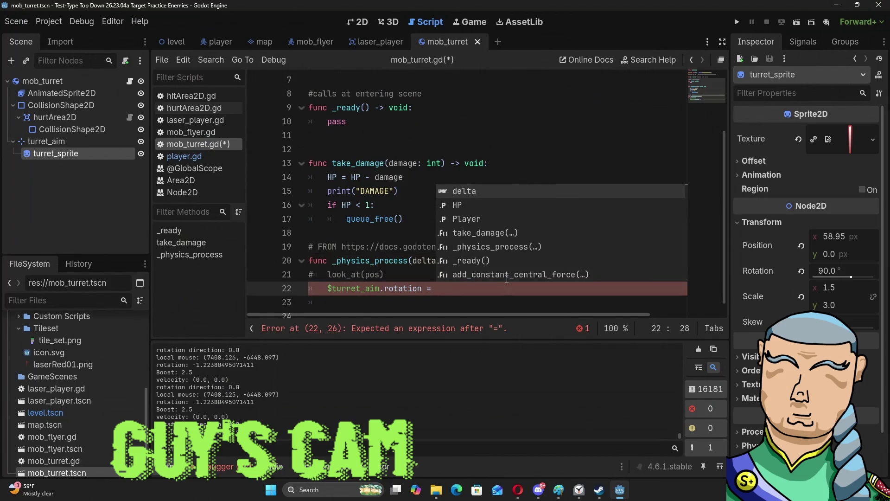
pyautogui.write('$player')
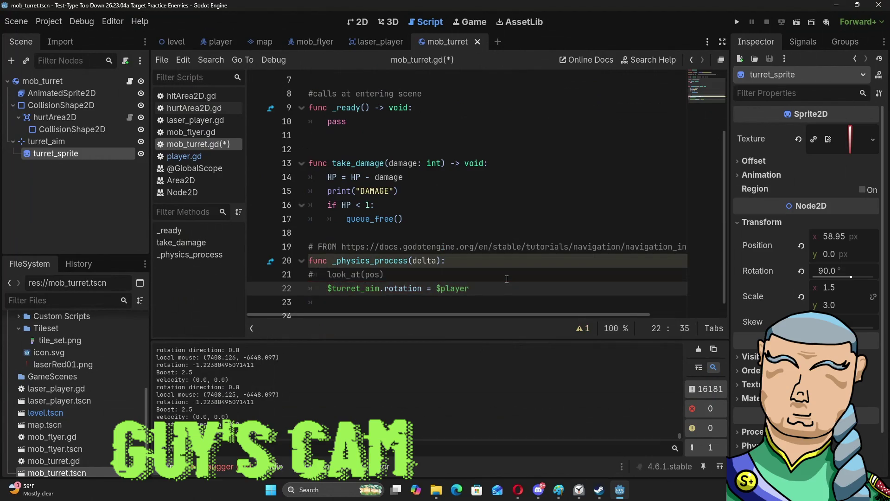
pyautogui.press('BackSpace')
pyautogui.press('BackSpace')
pyautogui.press('BackSpace')
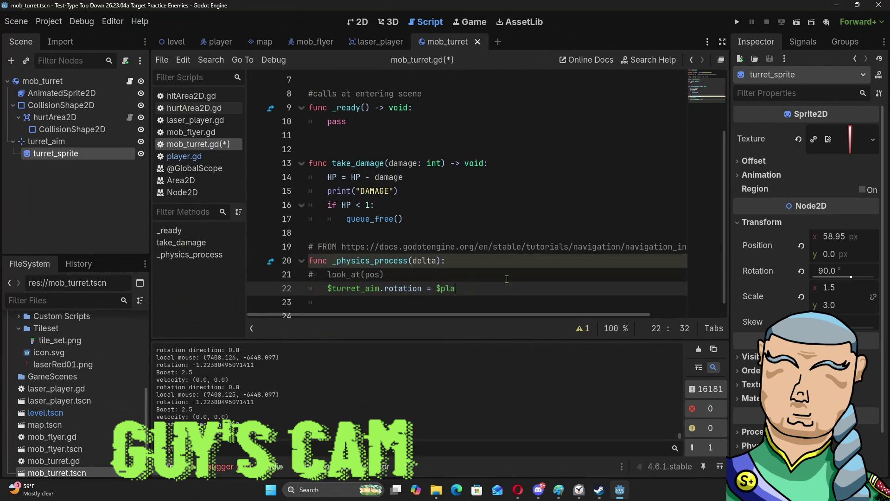
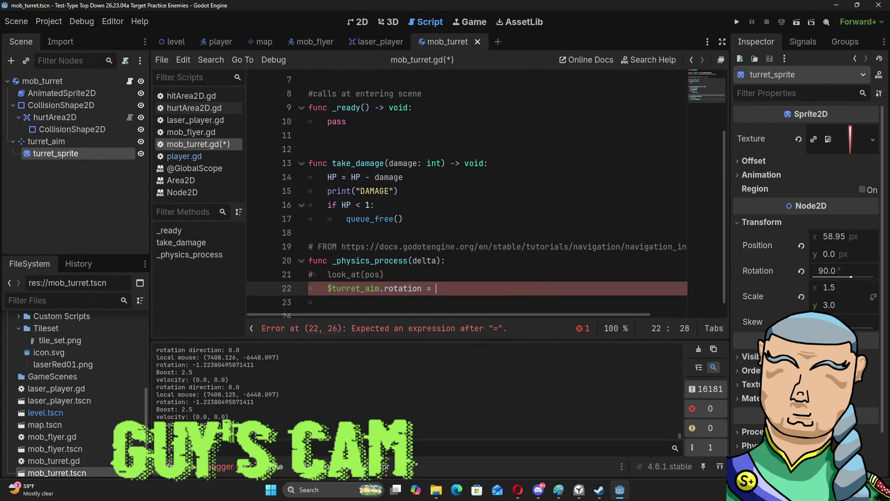
# Step: Consult the reference page in the Opera browser
pyautogui.hotkey('alt', 'Tab')
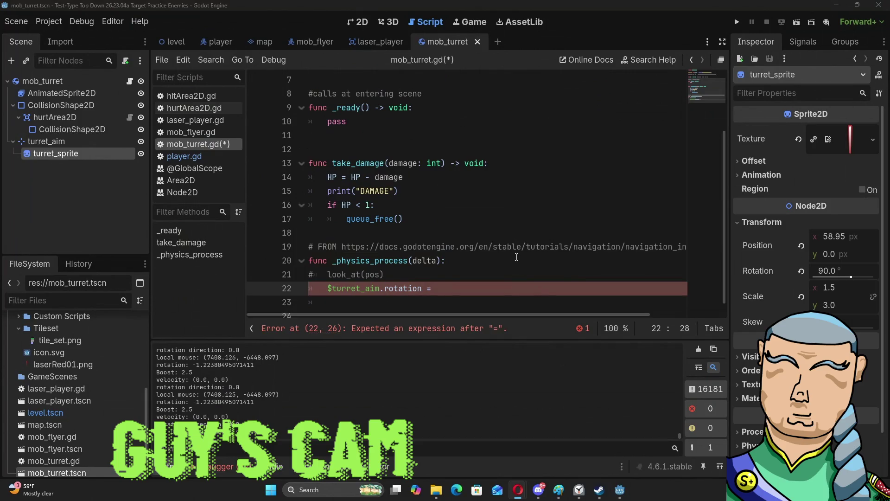
pyautogui.scroll(2, 498, 230)
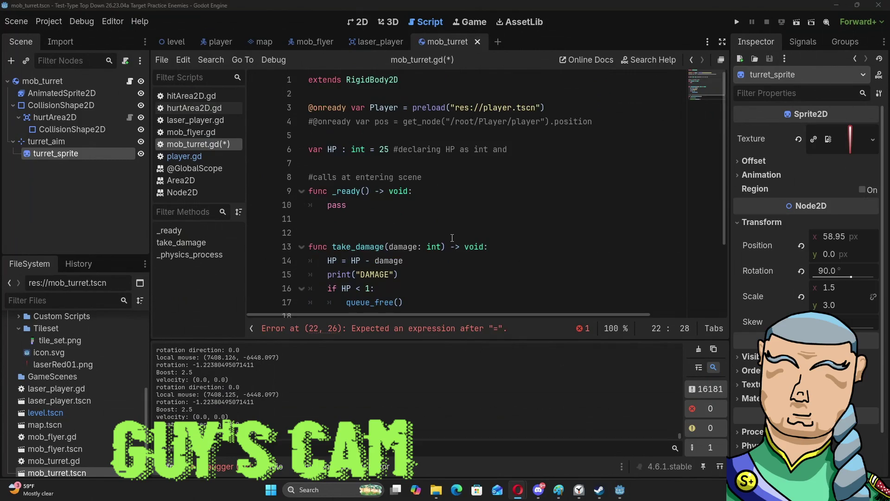
pyautogui.scroll(-3, 452, 238)
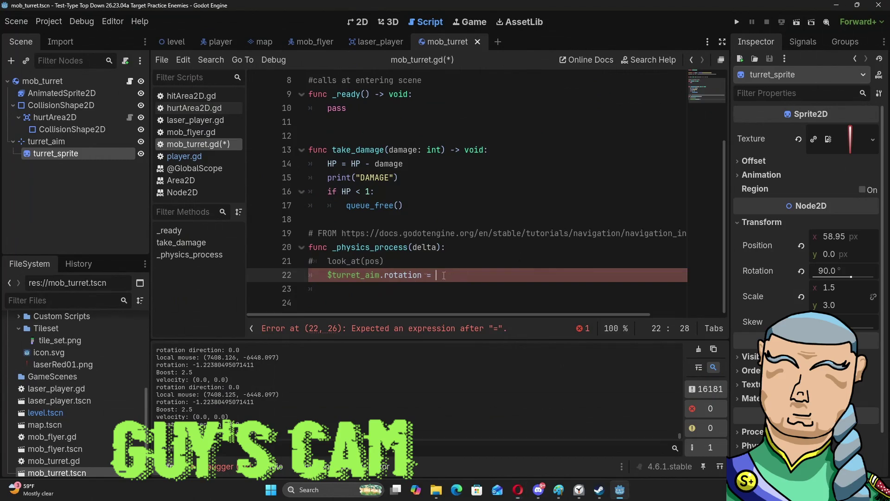
# Step: Delete the old look_at and rotation lines and uncomment line 21
pyautogui.moveTo(450, 274); pyautogui.dragTo(318, 278)
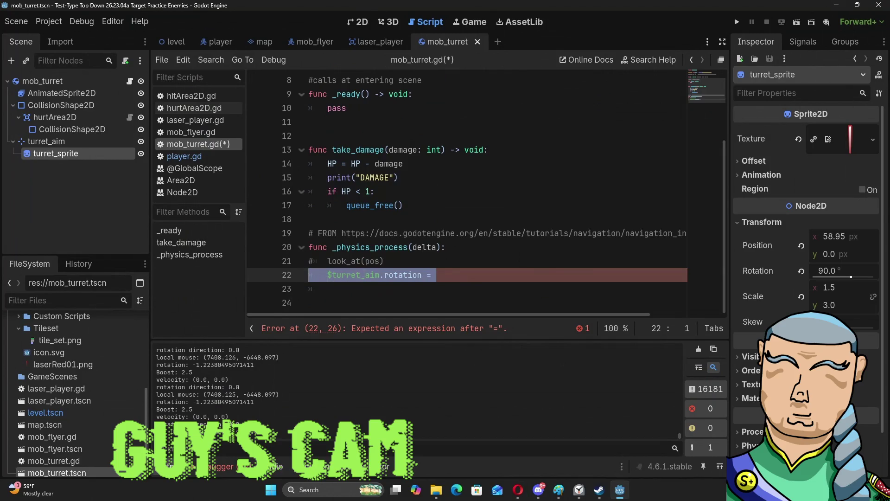
pyautogui.click(365, 275)
pyautogui.moveTo(324, 262)
pyautogui.mouseDown()
pyautogui.moveTo(388, 275)
pyautogui.moveTo(495, 274)
pyautogui.mouseUp()
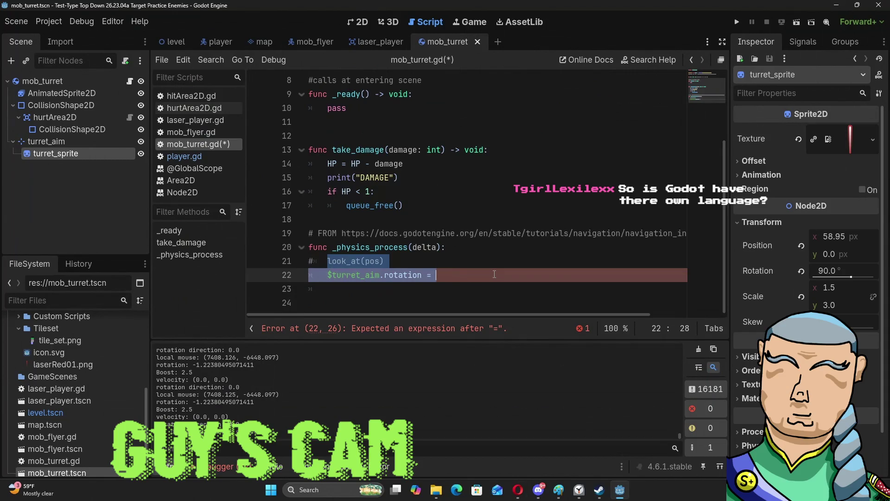
pyautogui.press('BackSpace')
pyautogui.hotkey('ctrl', 'k')
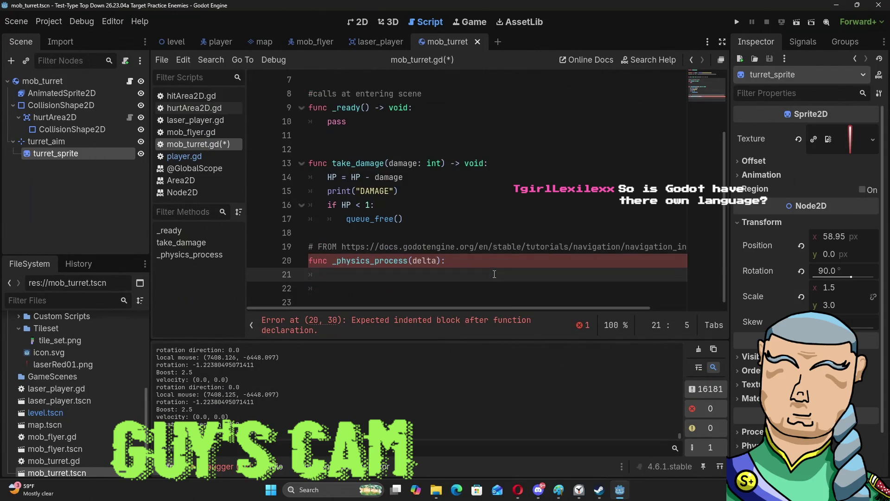
# Step: Write 'var target = Player.position' followed by look_at(target) in _physics_process
pyautogui.write('var target =')
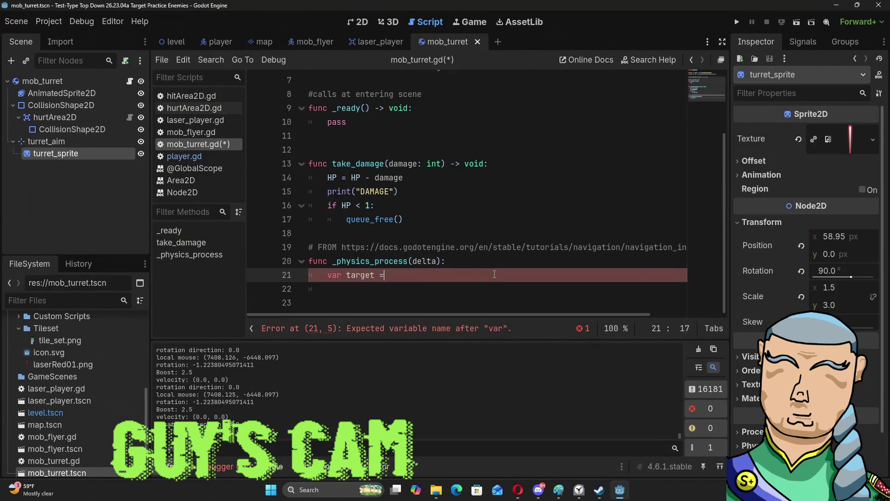
pyautogui.write(' Player.')
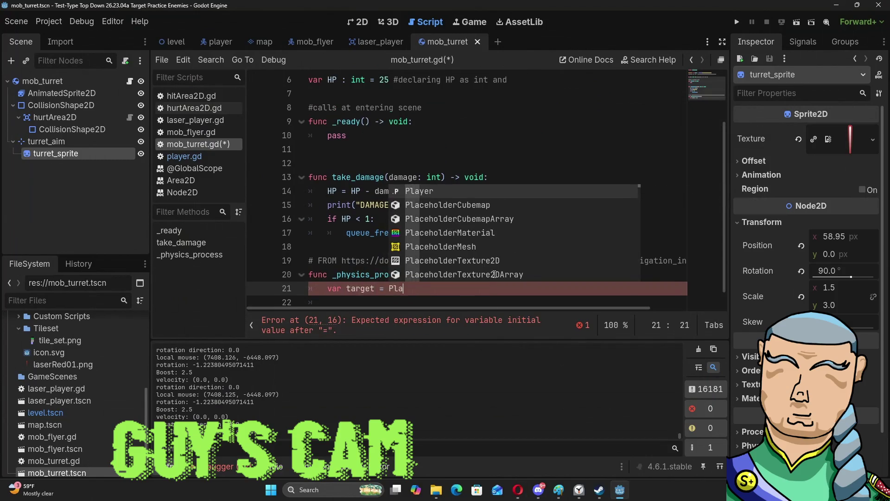
pyautogui.write('positio')
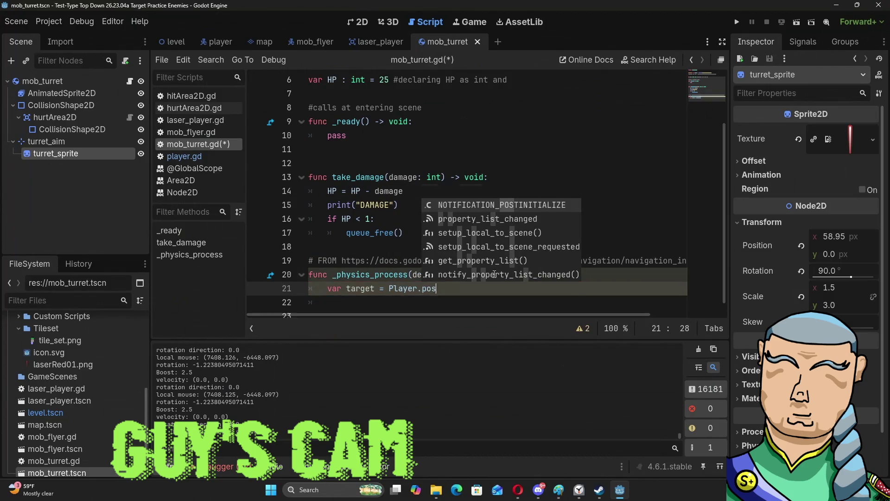
pyautogui.write('n')
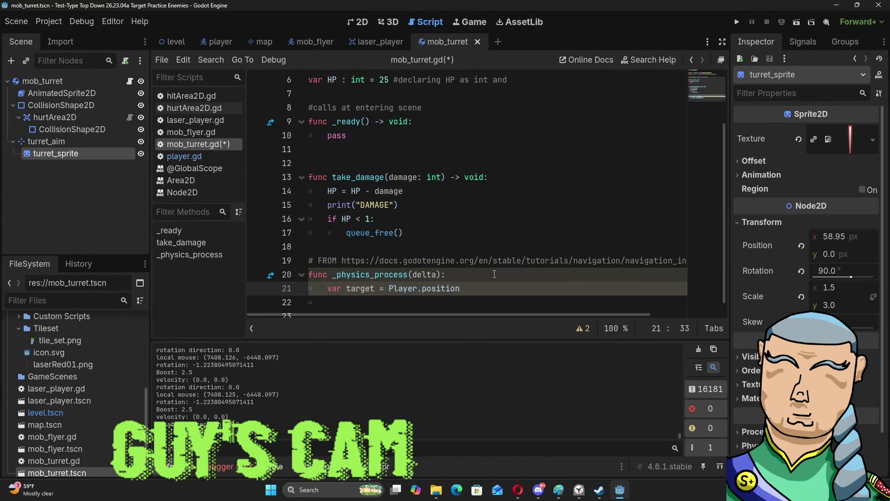
pyautogui.press('BackSpace')
pyautogui.press('Return')
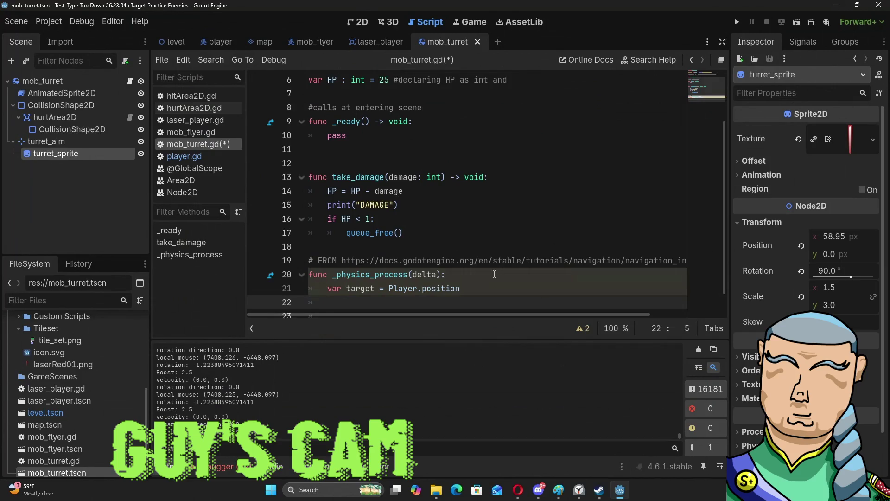
pyautogui.write('look_at')
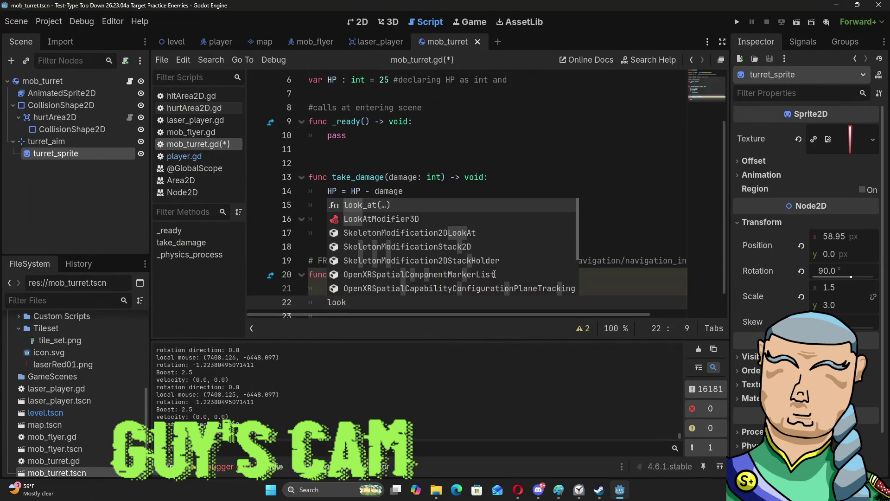
pyautogui.press('Return')
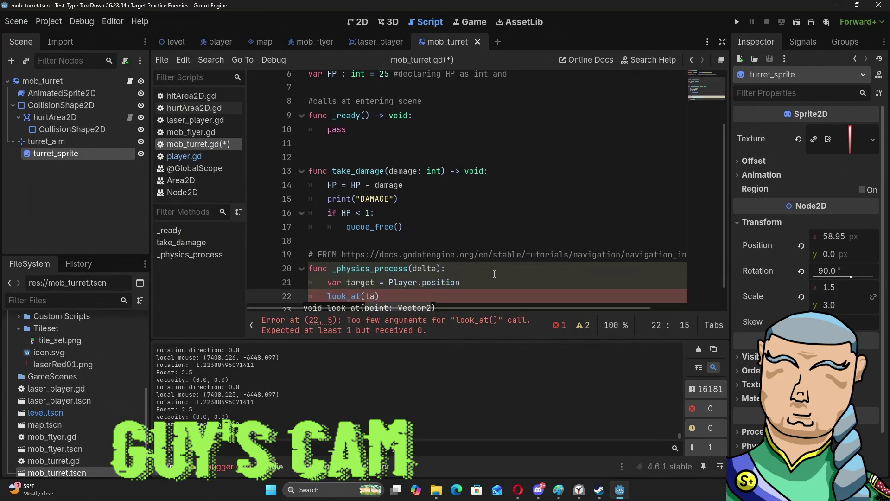
pyautogui.write('target')
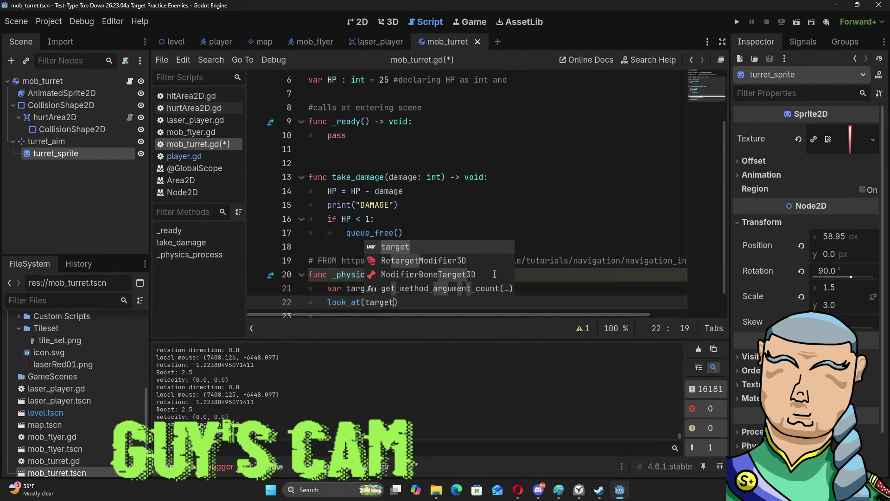
pyautogui.press('Escape')
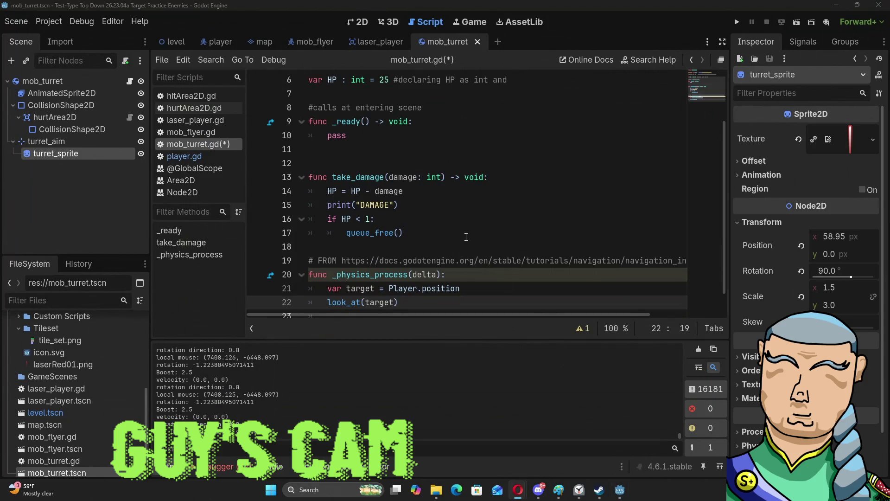
# Step: Run the game with F5 to test the turret
pyautogui.scroll(2, 466, 237)
pyautogui.scroll(-3, 466, 237)
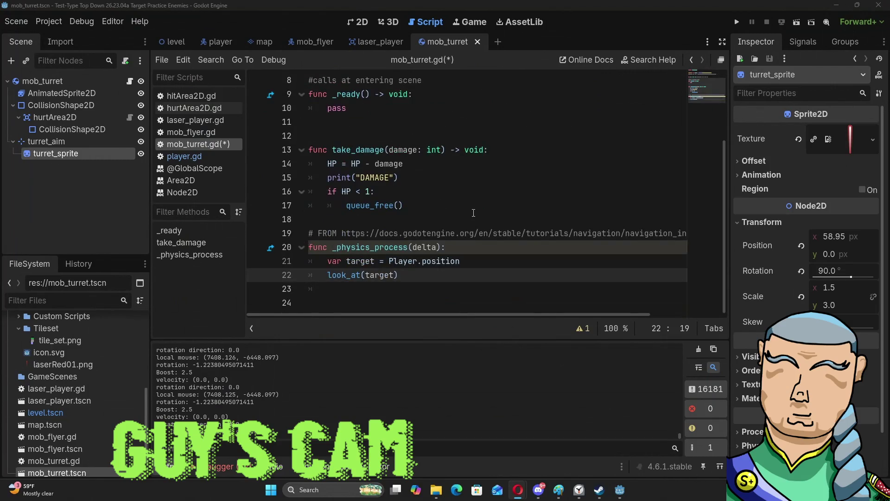
pyautogui.click(473, 213)
pyautogui.press('F5')
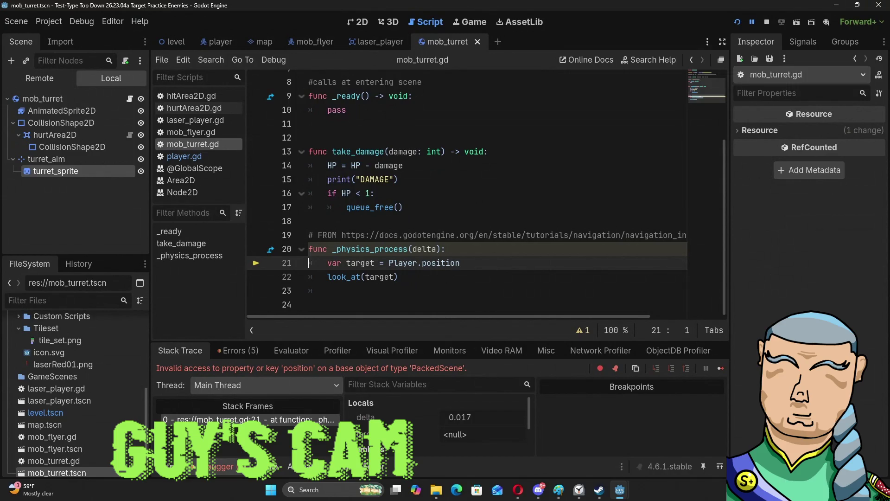
# Step: Check the reference in the Opera browser while the debugger shows the 'position' error
pyautogui.hotkey('alt', 'Tab')
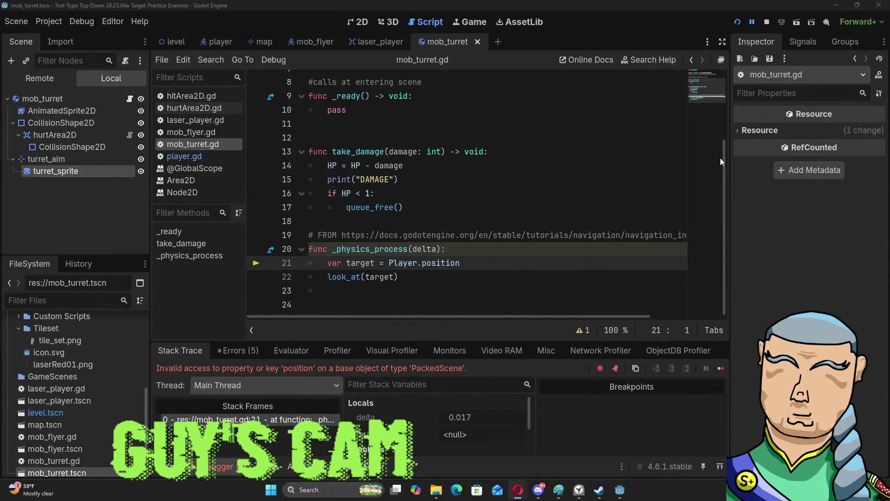
pyautogui.scroll(3, 514, 159)
pyautogui.scroll(-2, 514, 159)
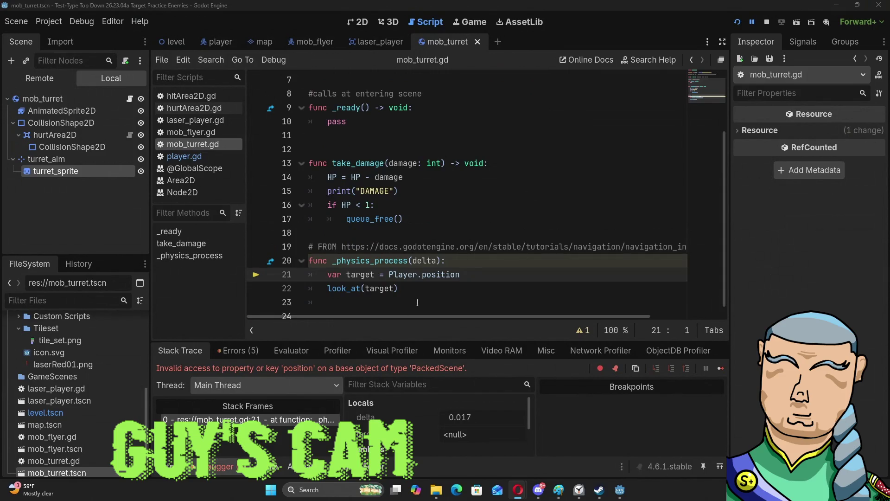
# Step: Open the debugger's Errors list and inspect the PackedScene 'position' access error
pyautogui.click(222, 350)
pyautogui.scroll(-1, 248, 392)
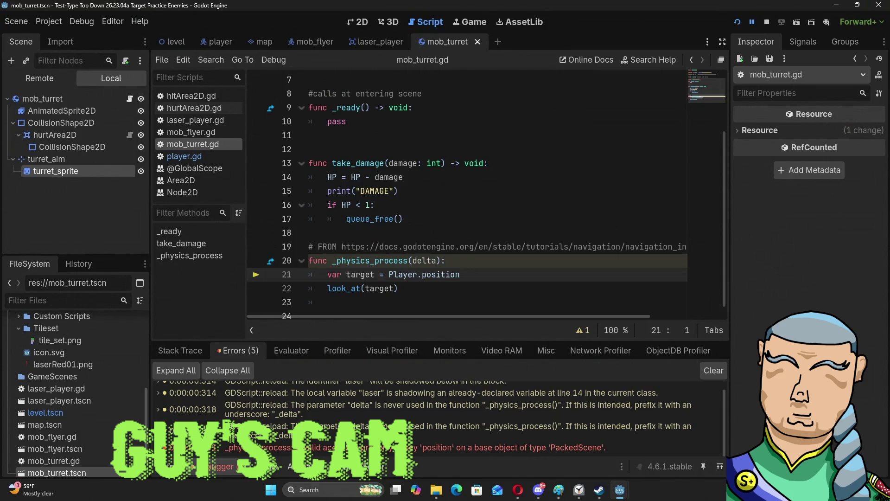
pyautogui.moveTo(404, 447)
pyautogui.scroll(2, 449, 202)
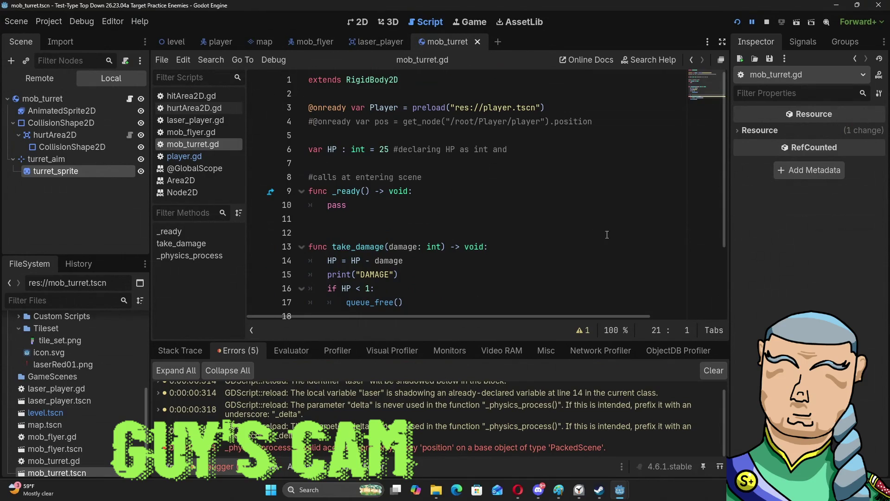
pyautogui.click(313, 122)
pyautogui.press('BackSpace')
pyautogui.write('@')
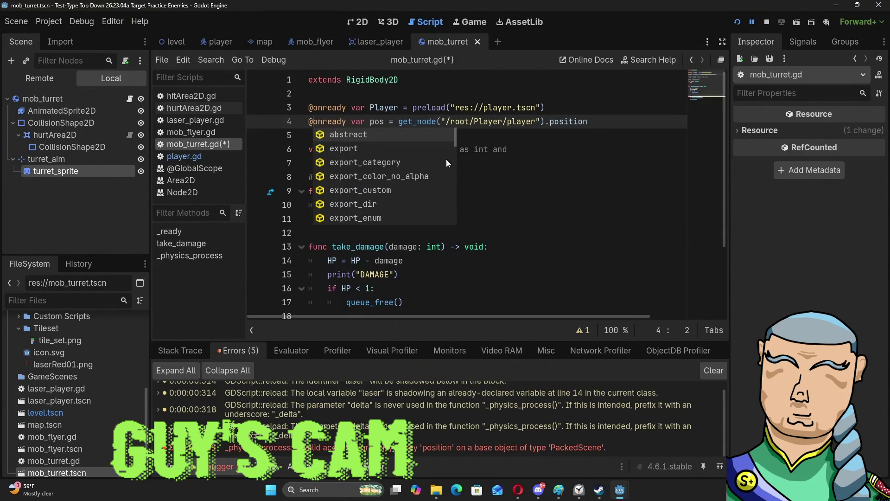
pyautogui.click(602, 206)
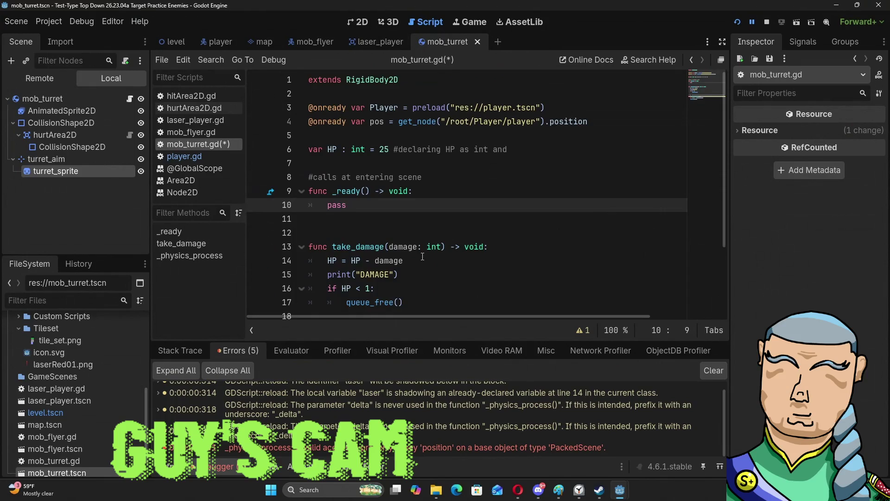
# Step: Inspect Player's value on line 21, then switch to the Opera browser
pyautogui.scroll(-3, 422, 256)
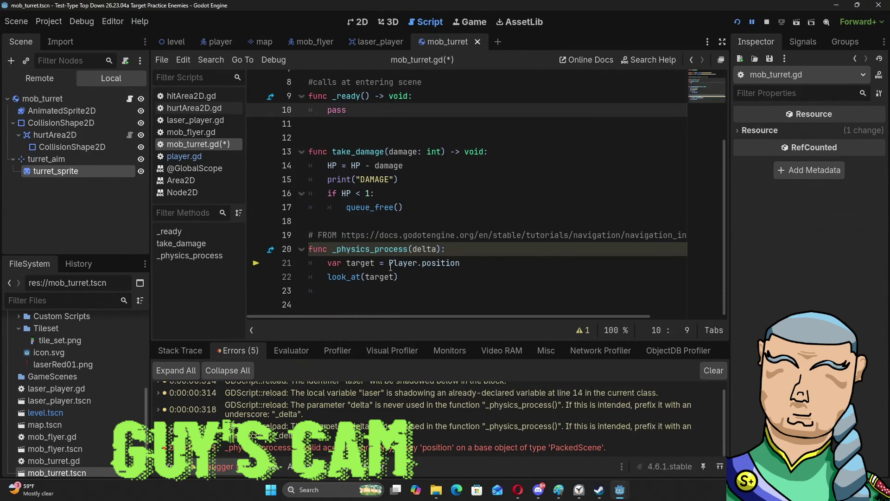
pyautogui.moveTo(391, 267)
pyautogui.hotkey('alt', 'Tab')
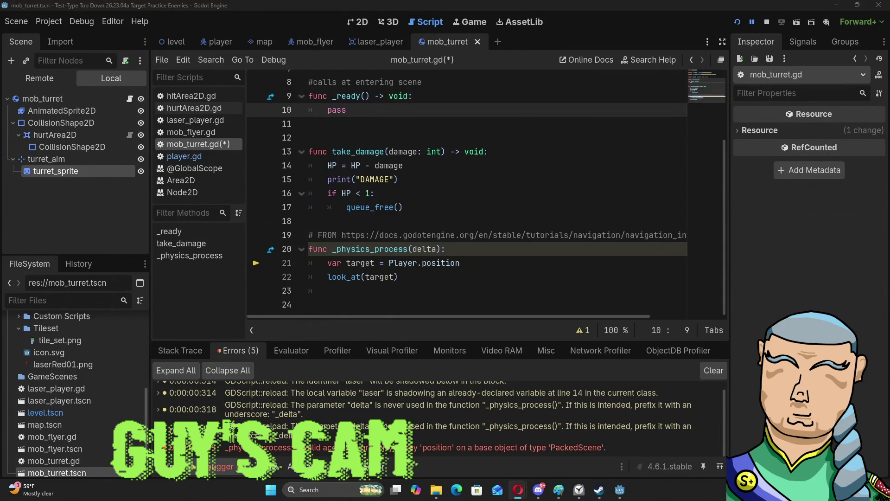
# Step: Check the turret scene in the 2D view and the look_at(target) aiming code
pyautogui.click(404, 275)
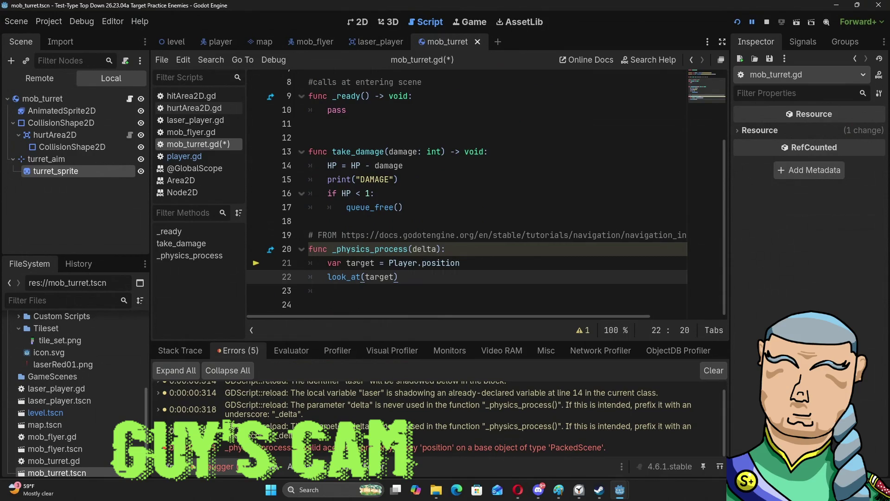
pyautogui.hotkey('alt', 'Tab')
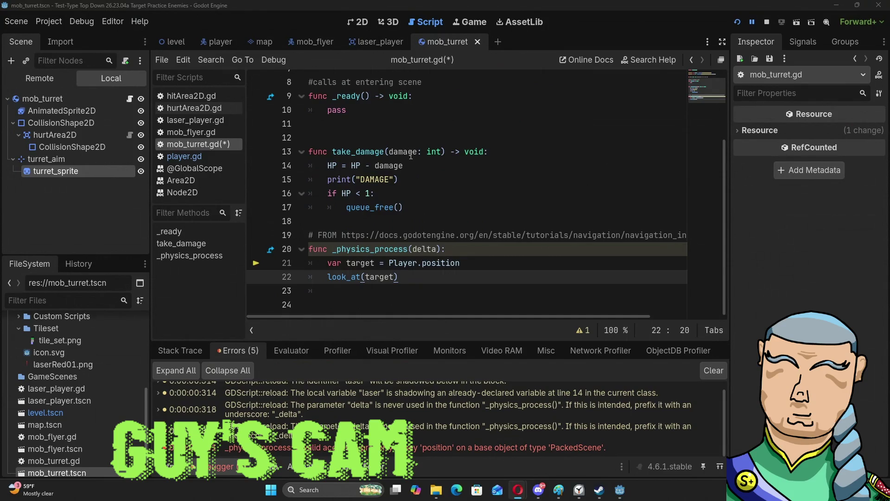
pyautogui.scroll(2, 411, 156)
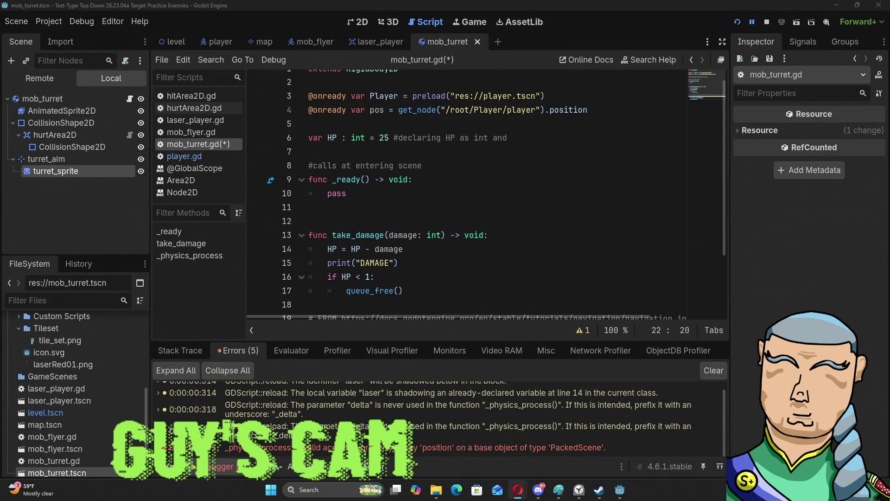
pyautogui.click(355, 21)
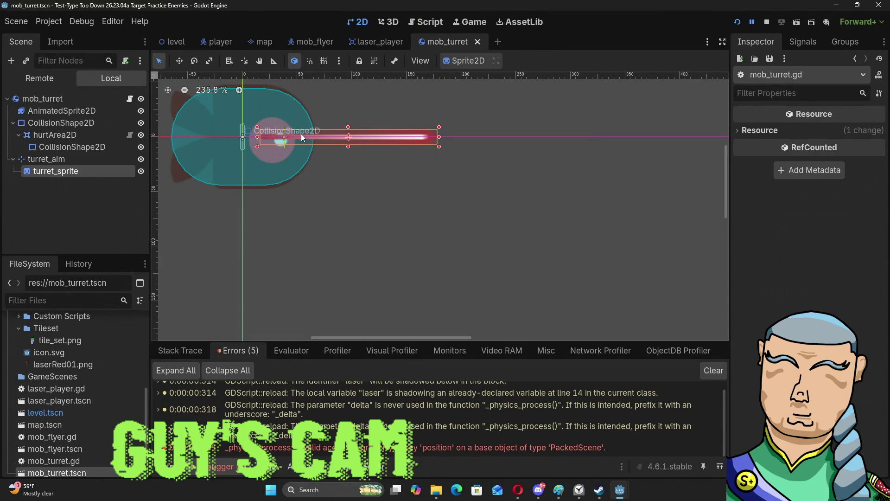
pyautogui.click(423, 21)
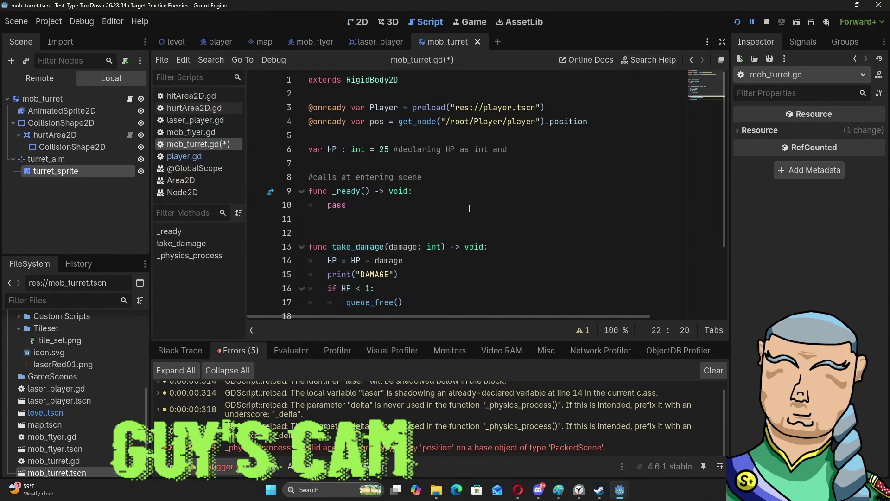
pyautogui.scroll(-3, 469, 208)
pyautogui.click(375, 277)
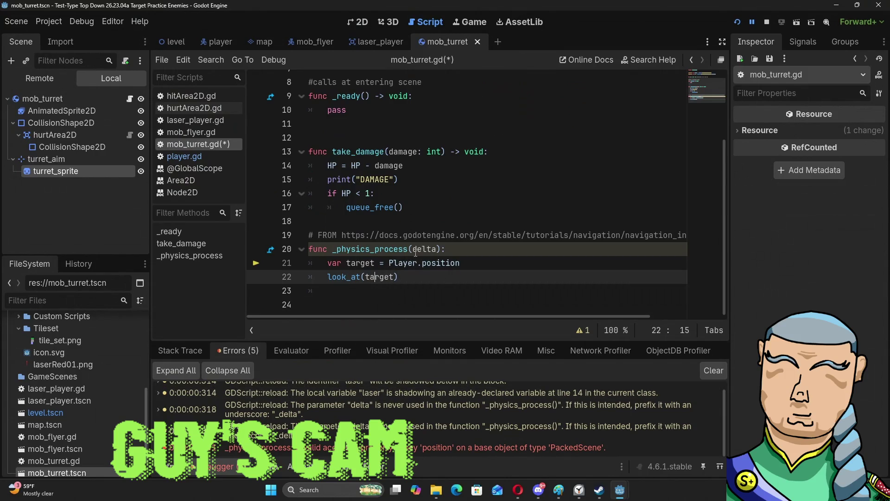
# Step: Delete the tutorial URL comment line from mob_turret.gd
pyautogui.moveTo(407, 264)
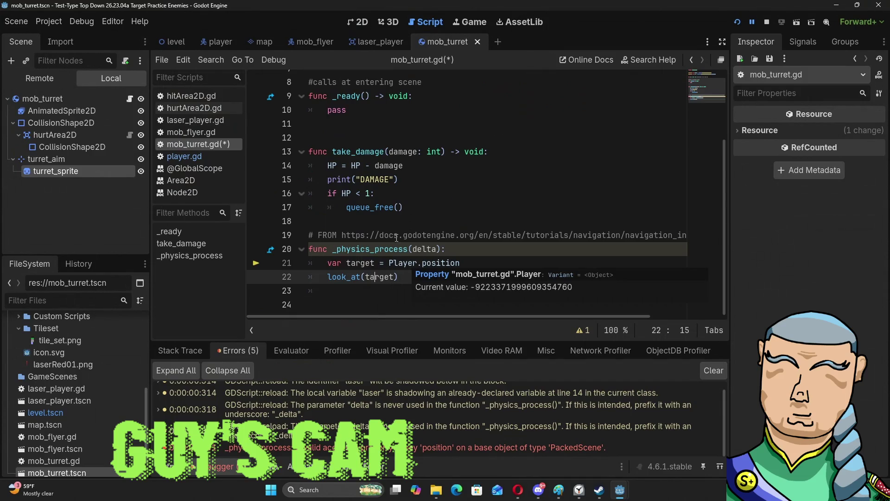
pyautogui.moveTo(306, 235); pyautogui.dragTo(710, 235)
pyautogui.click(710, 226)
pyautogui.tripleClick(700, 239)
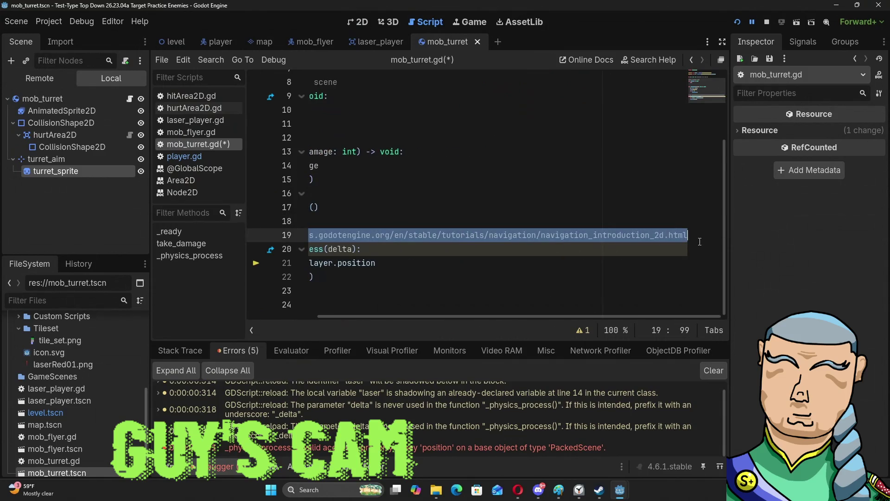
pyautogui.press('BackSpace')
pyautogui.press('BackSpace')
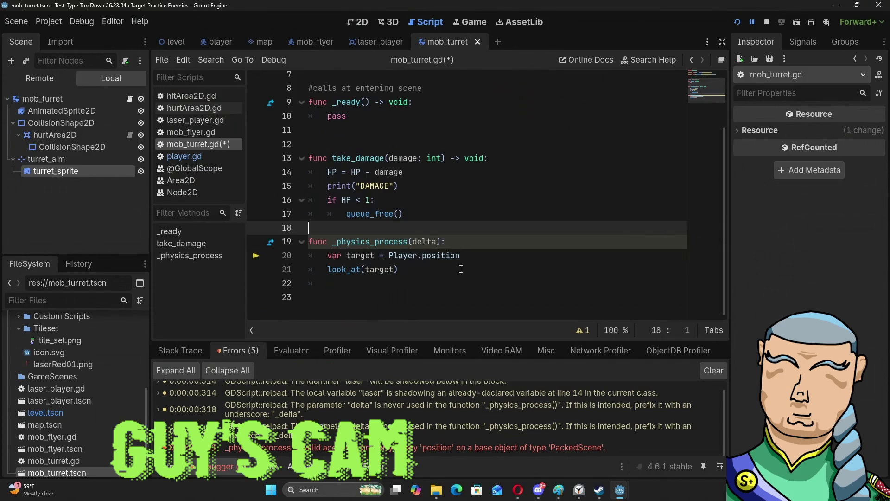
# Step: Change the target line to $player.position and run the scene, which hits a null-instance error
pyautogui.scroll(2, 407, 260)
pyautogui.scroll(-2, 422, 261)
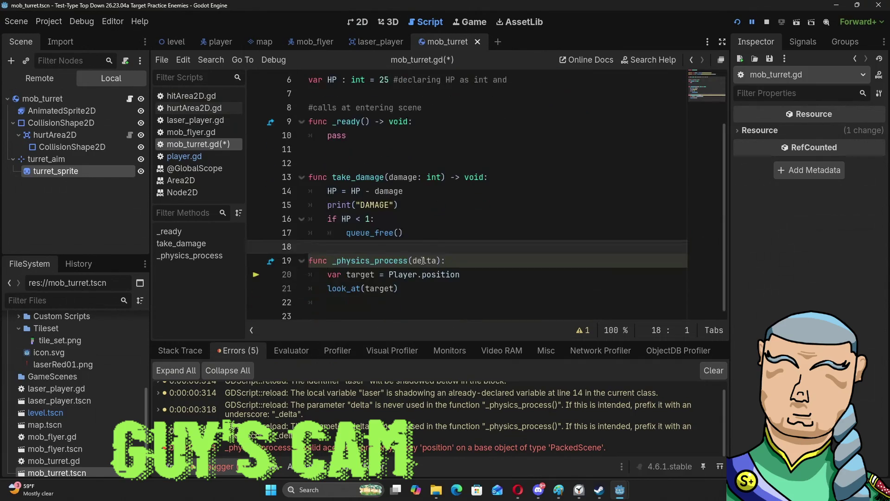
pyautogui.click(389, 274)
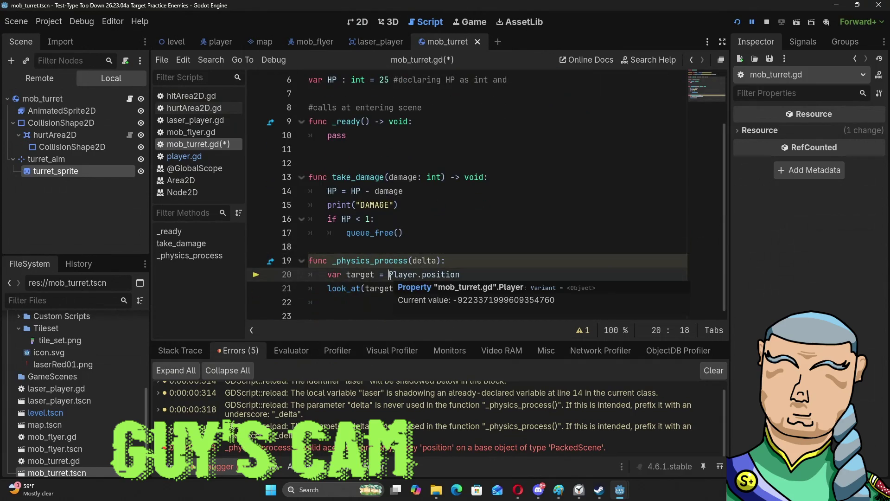
pyautogui.write('$p')
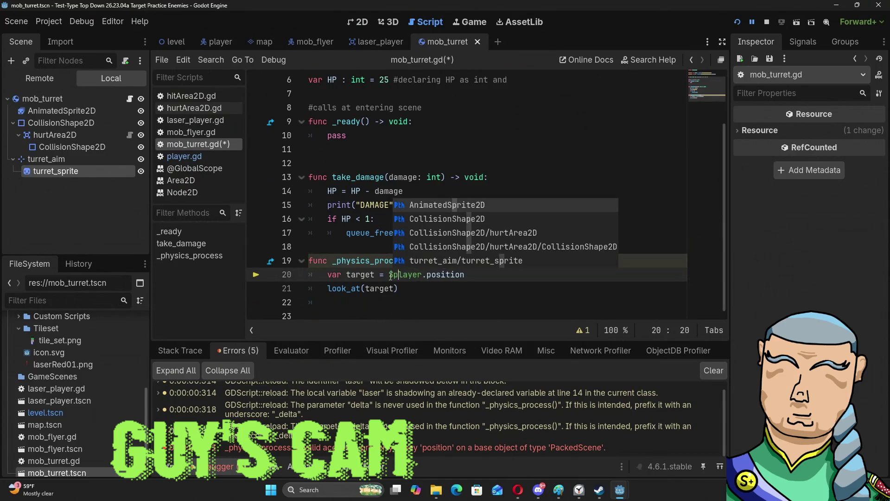
pyautogui.press('Escape')
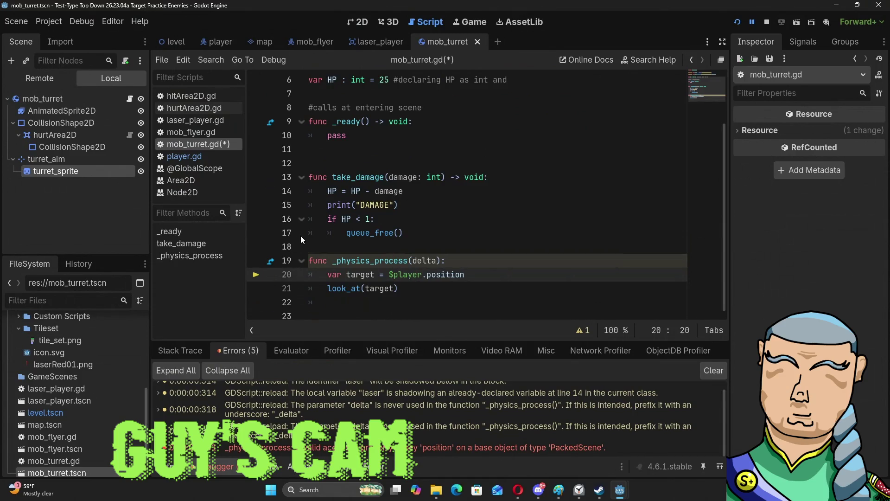
pyautogui.press('F5')
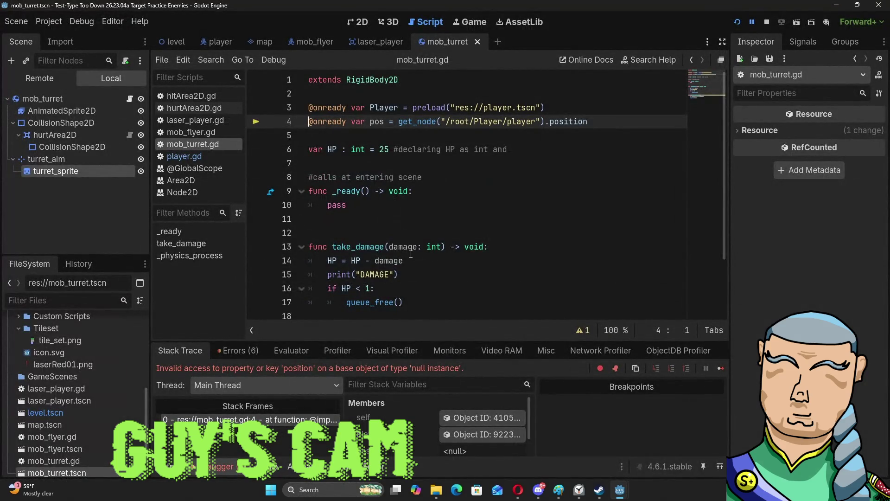
# Step: Change the target line back to Player.position
pyautogui.scroll(-2, 411, 254)
pyautogui.click(395, 274)
pyautogui.press('BackSpace')
pyautogui.write('Player.position')
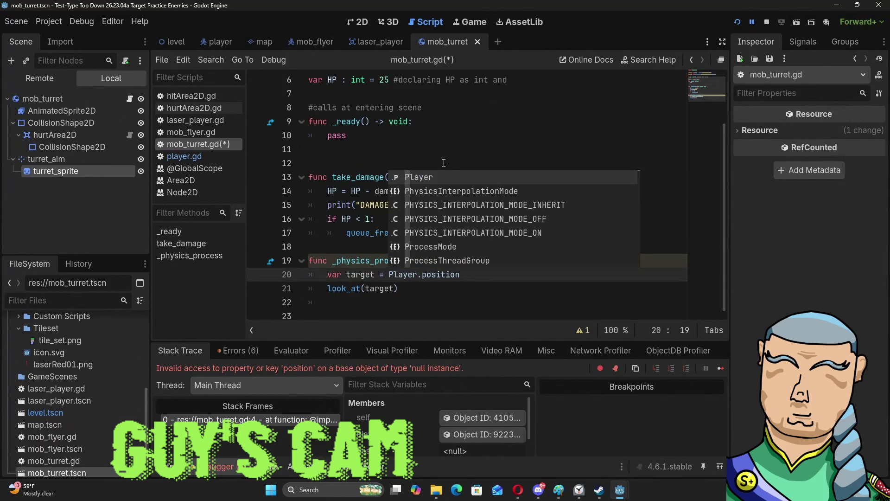
pyautogui.click(442, 142)
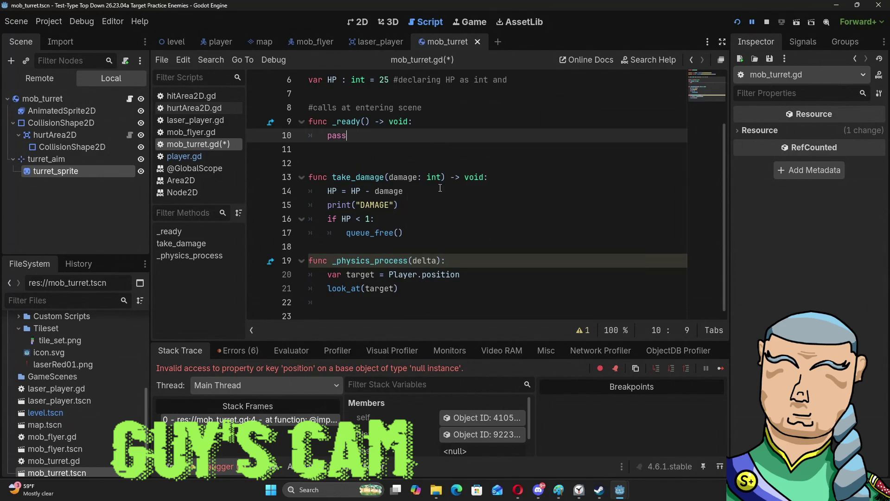
pyautogui.scroll(2, 440, 188)
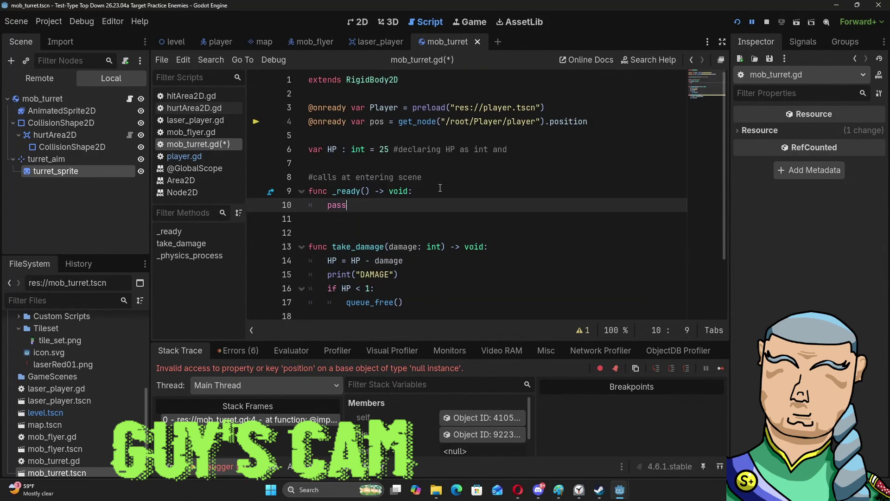
pyautogui.moveTo(318, 108); pyautogui.dragTo(441, 108)
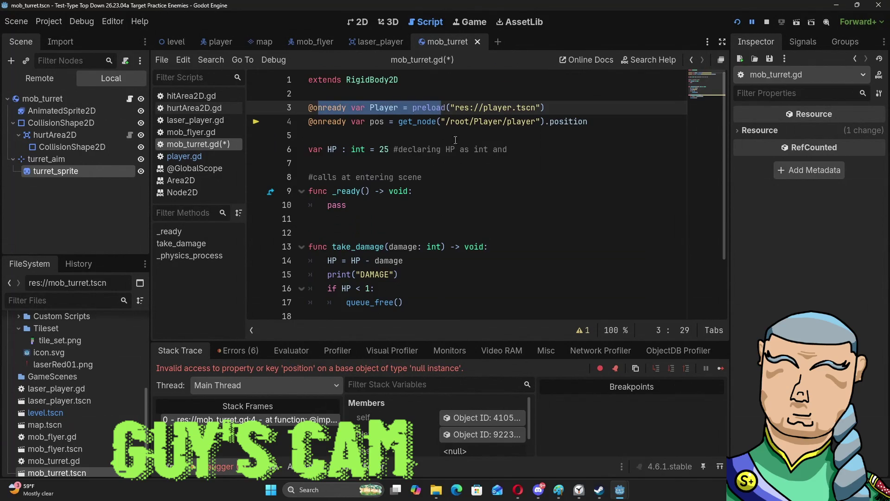
pyautogui.click(516, 262)
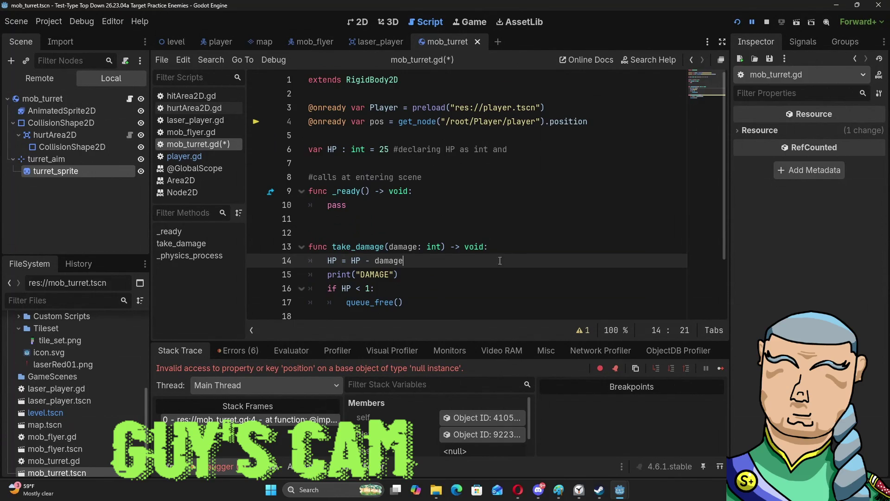
pyautogui.scroll(-2, 499, 260)
pyautogui.click(309, 260)
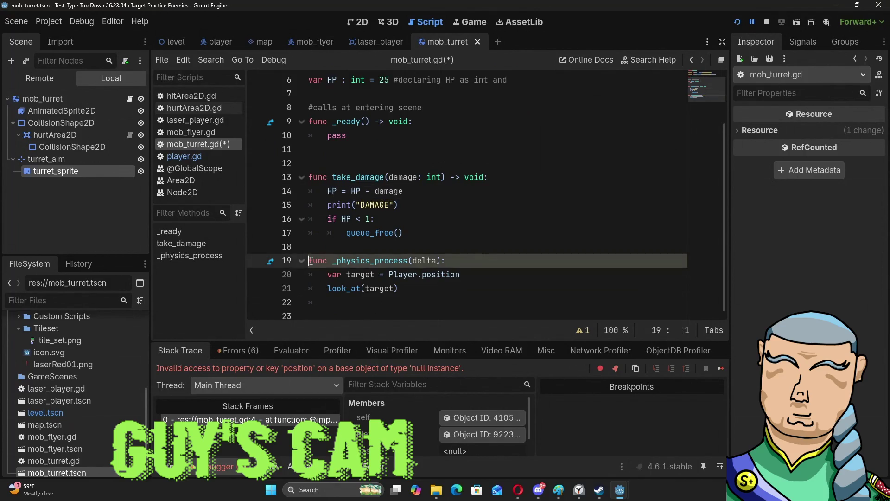
pyautogui.moveTo(311, 260); pyautogui.dragTo(415, 290)
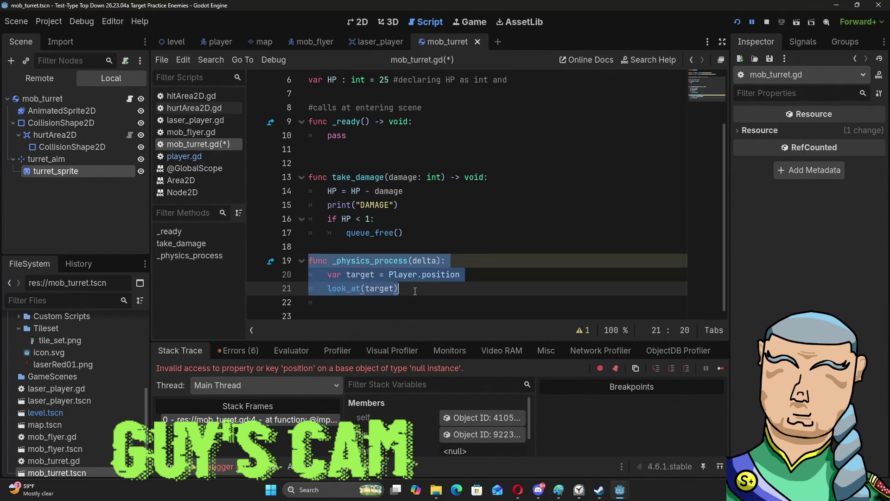
pyautogui.rightClick(387, 257)
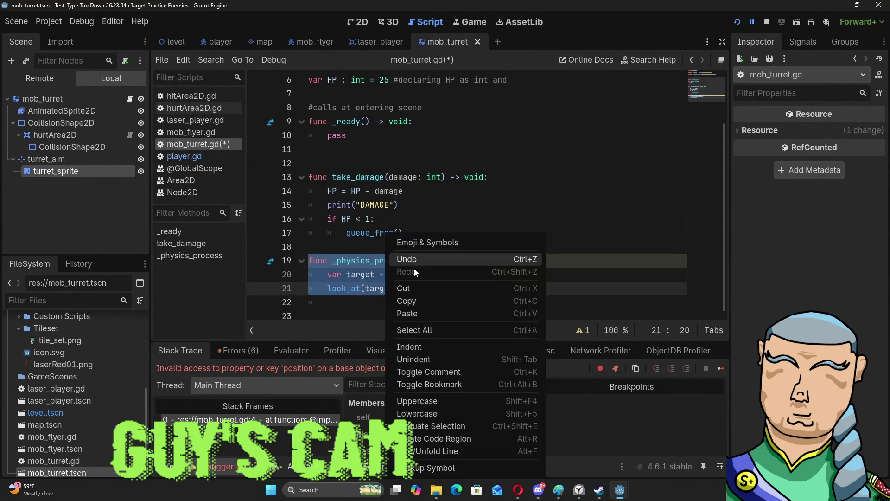
pyautogui.click(457, 374)
pyautogui.press('F5')
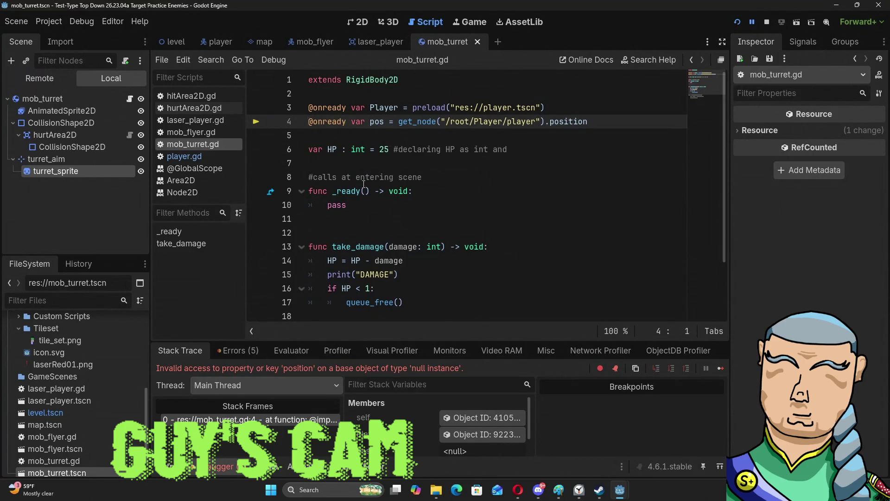
pyautogui.write('#')
pyautogui.press('F5')
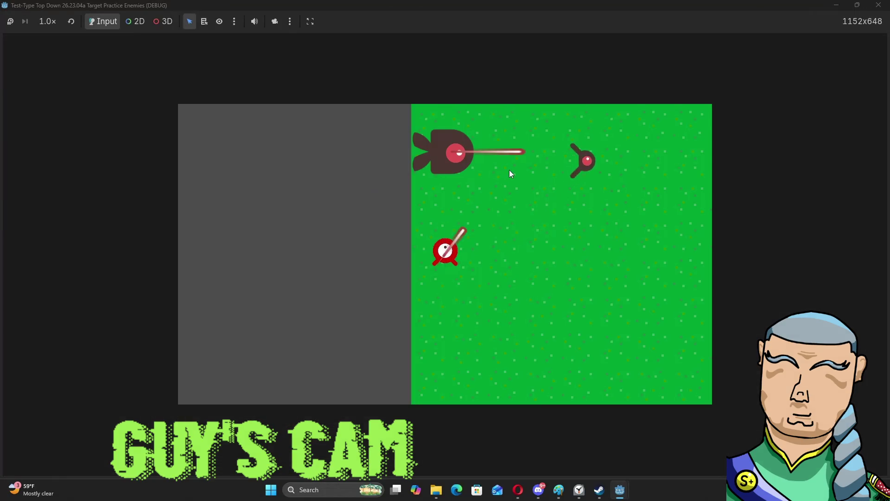
# Step: Fire two shots at the enemy above the turret, then close the game window
pyautogui.click(482, 170)
pyautogui.click(443, 174)
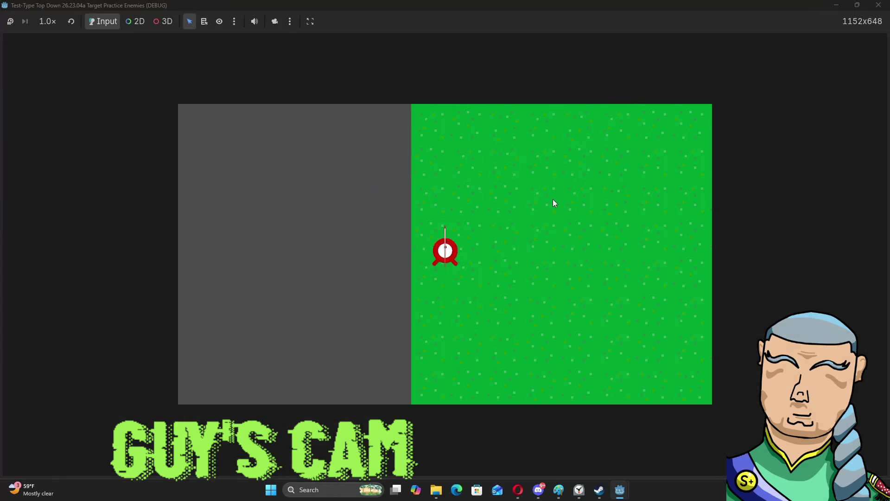
pyautogui.click(879, 4)
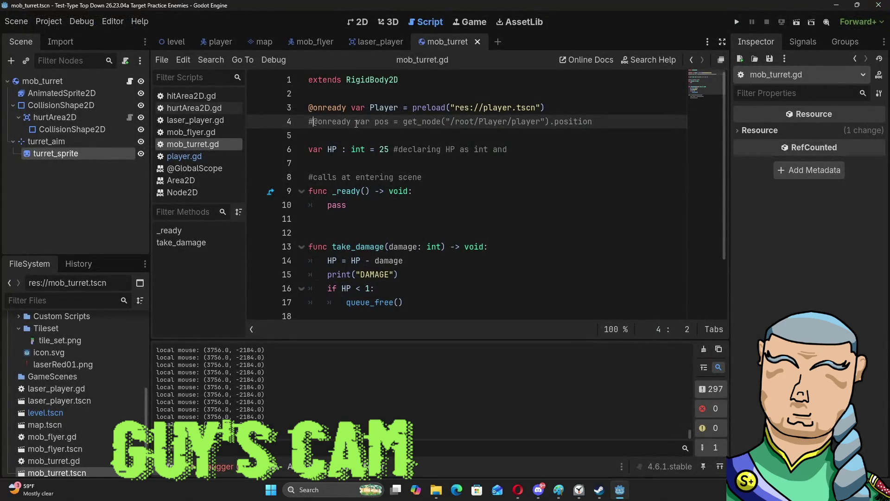
pyautogui.moveTo(591, 123)
pyautogui.mouseDown()
pyautogui.moveTo(374, 122)
pyautogui.moveTo(315, 110)
pyautogui.moveTo(298, 122)
pyautogui.mouseUp()
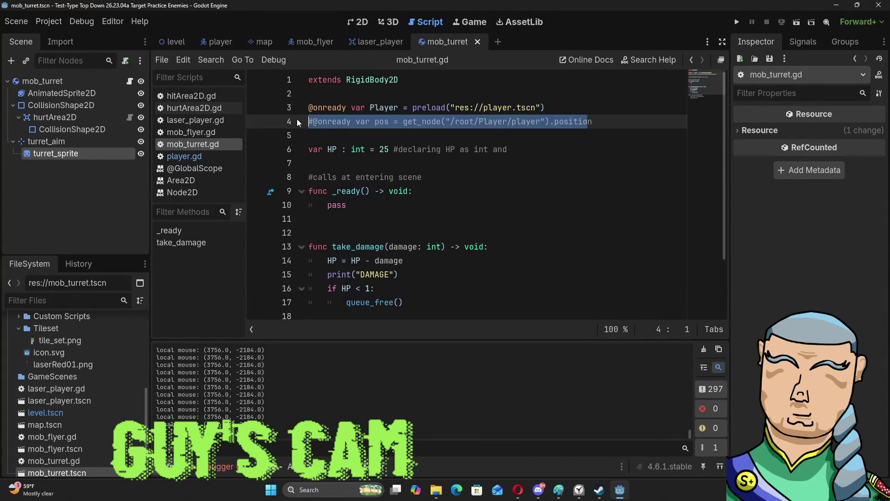
pyautogui.hotkey('ctrl', 'k')
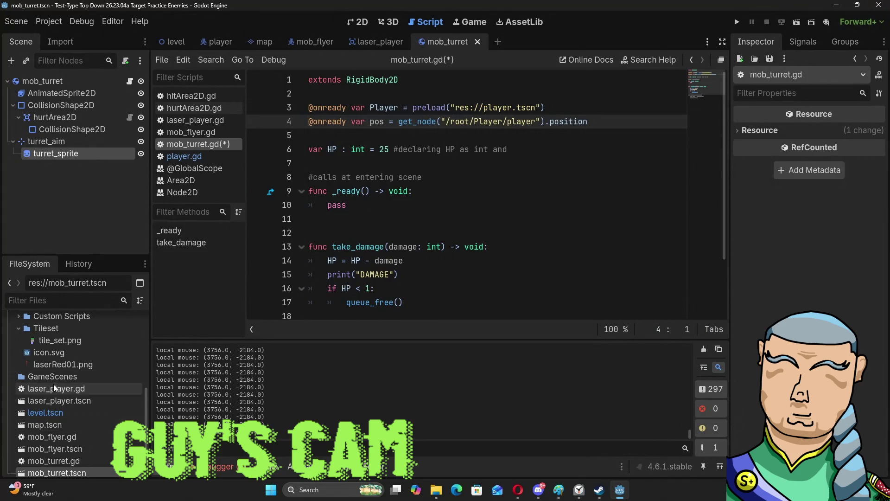
pyautogui.scroll(-2, 54, 387)
pyautogui.scroll(1, 55, 387)
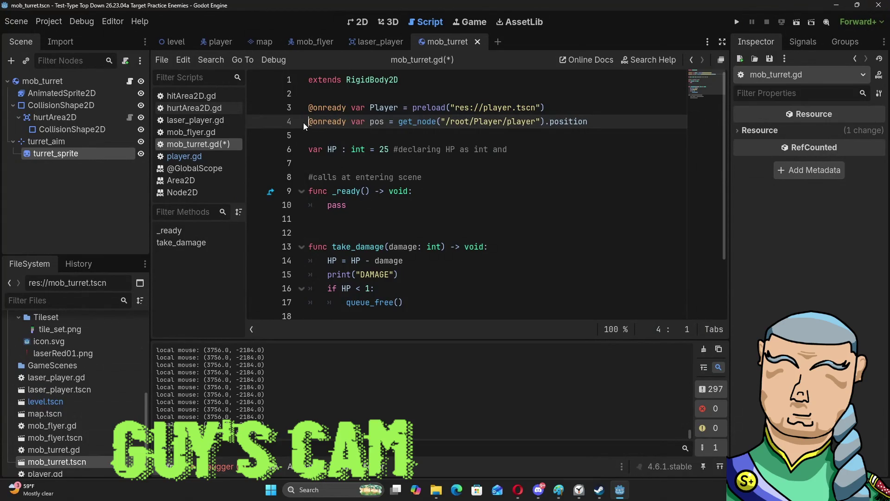
pyautogui.click(589, 114)
pyautogui.tripleClick(598, 123)
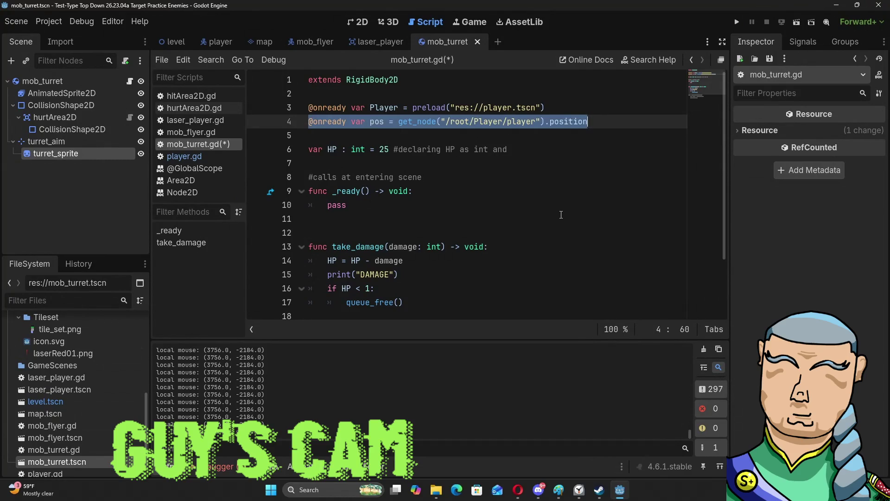
# Step: Run the scene and review the reported errors in the Errors tab
pyautogui.click(555, 220)
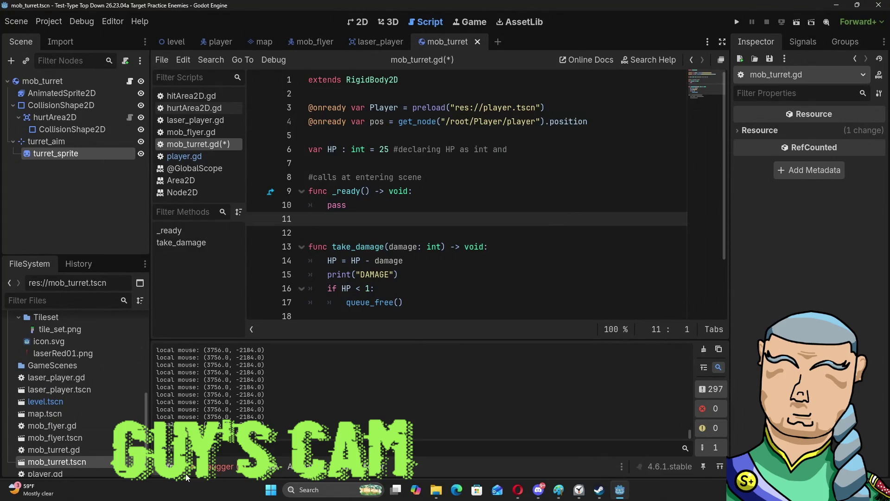
pyautogui.press('F5')
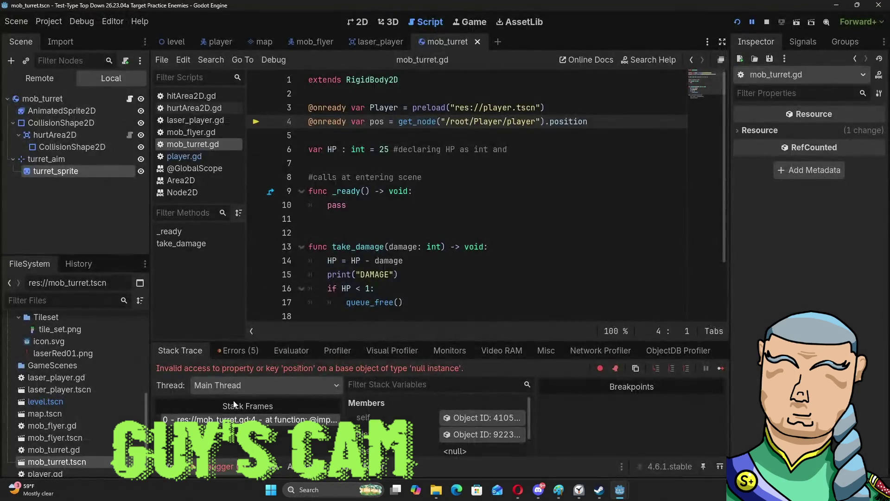
pyautogui.click(239, 351)
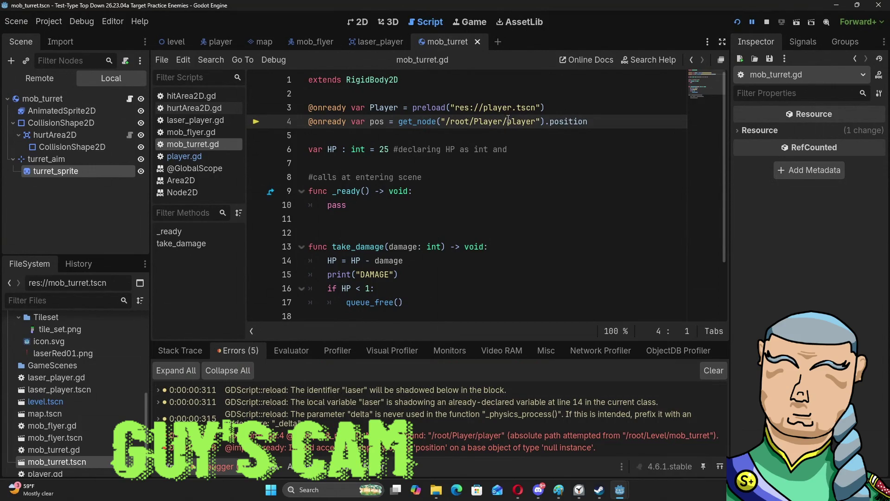
# Step: Shorten line 4's path to get_node("Player/player"), rerun, and recheck the Errors tab
pyautogui.moveTo(475, 123); pyautogui.dragTo(445, 121)
pyautogui.press('BackSpace')
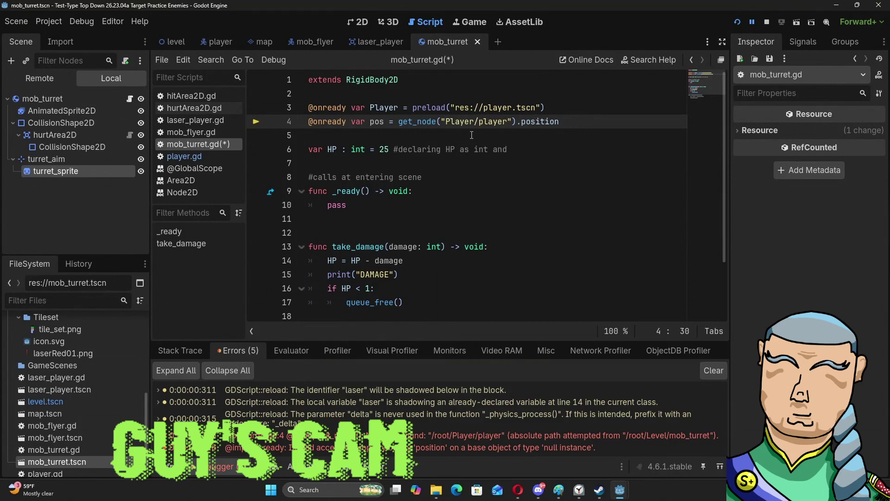
pyautogui.press('F5')
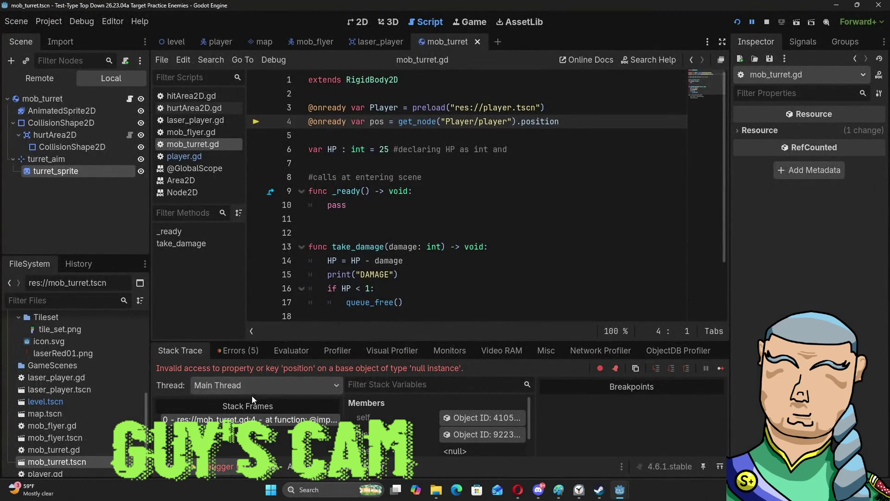
pyautogui.click(240, 351)
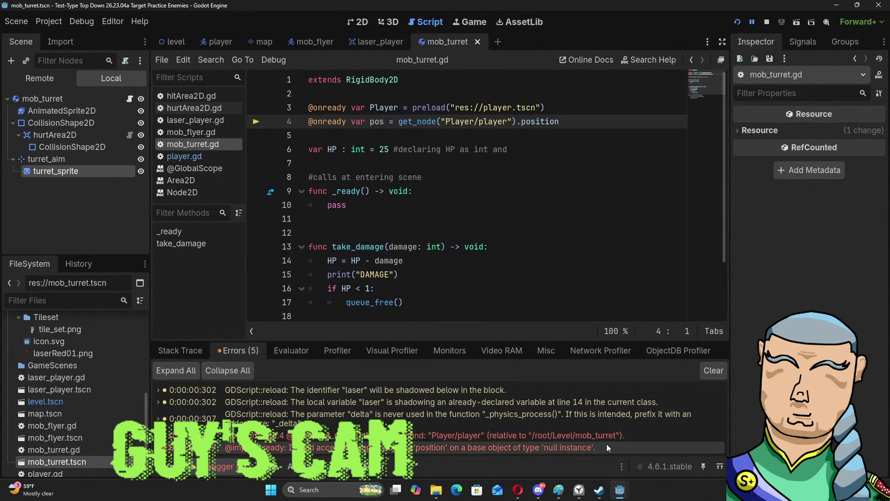
# Step: Open the level scene and clear the node path inside line 4's get_node quotes
pyautogui.click(164, 41)
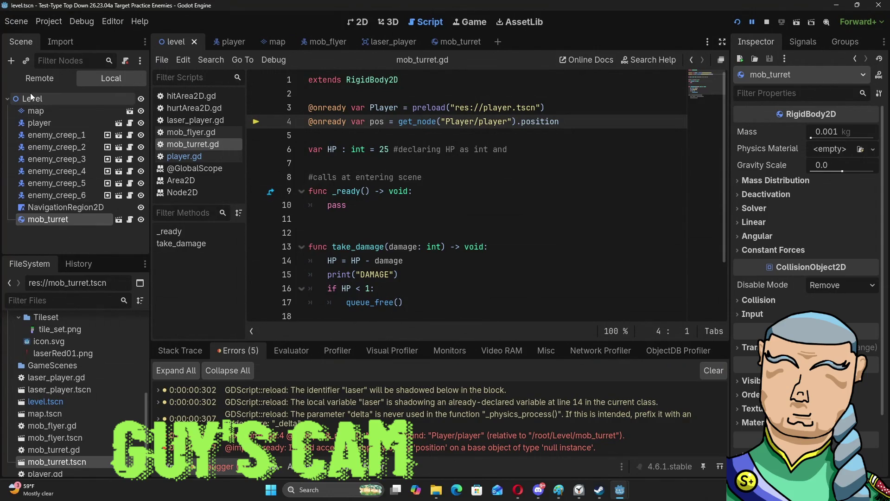
pyautogui.scroll(-1, 37, 405)
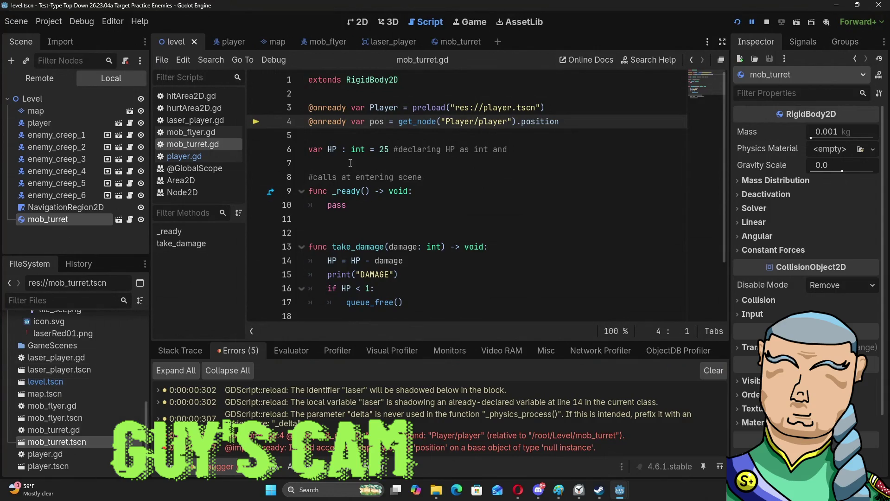
pyautogui.click(447, 122)
pyautogui.write('root/')
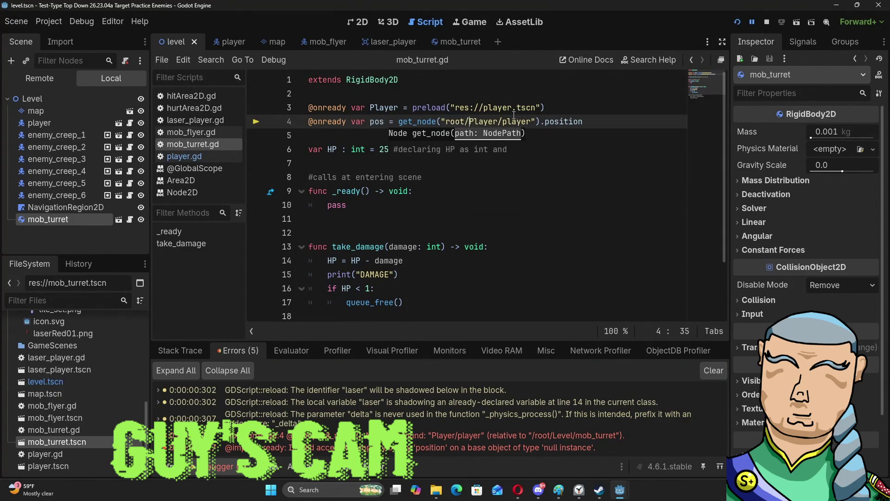
pyautogui.press('BackSpace')
pyautogui.press('BackSpace')
pyautogui.press('BackSpace')
pyautogui.press('Delete')
pyautogui.press('Delete')
pyautogui.press('Delete')
pyautogui.press('Delete')
pyautogui.press('Delete')
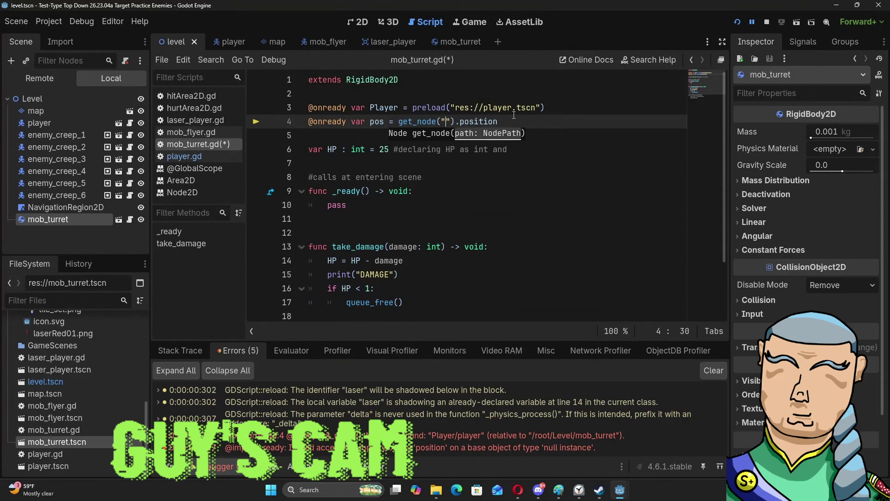
# Step: Paste the copied player node path into get_node, rerun, and check the not-found error
pyautogui.rightClick(45, 121)
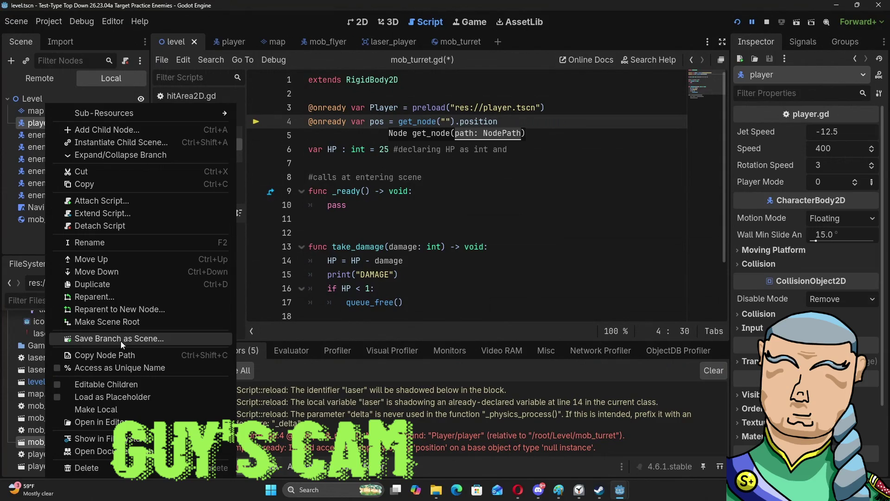
pyautogui.click(119, 354)
pyautogui.click(448, 125)
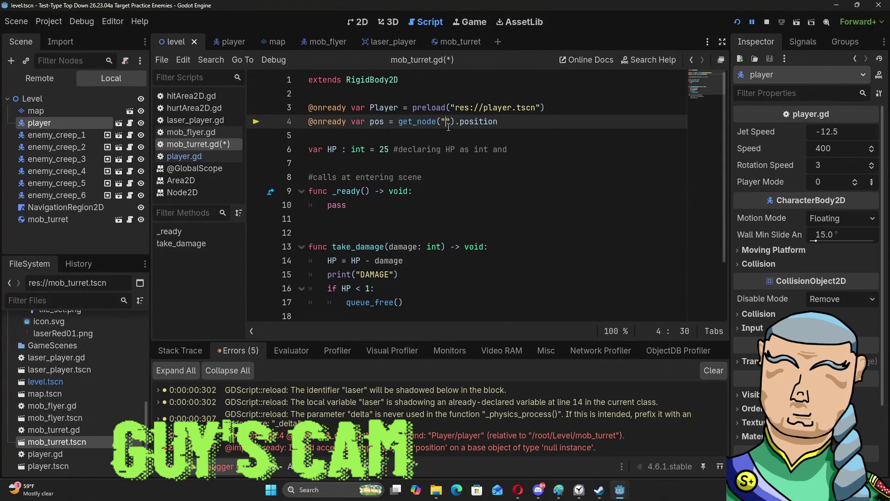
pyautogui.write('player')
pyautogui.hotkey('ctrl', 'z')
pyautogui.write('player')
pyautogui.press('F5')
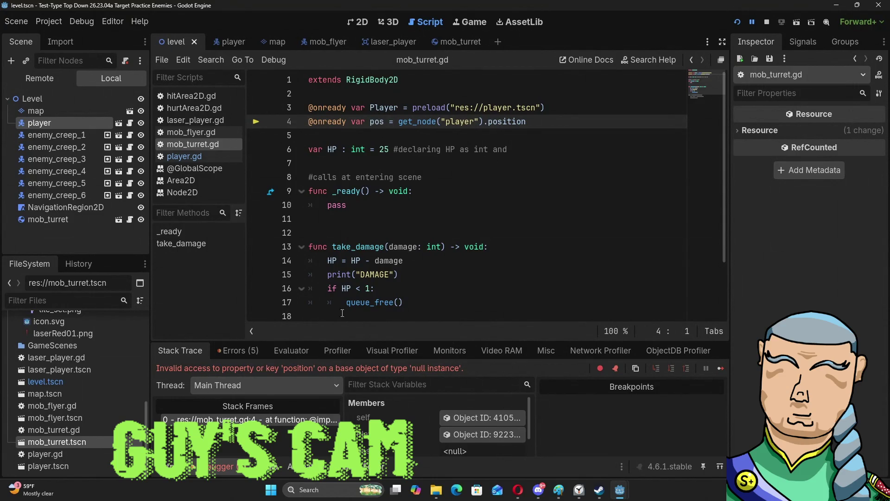
pyautogui.click(242, 351)
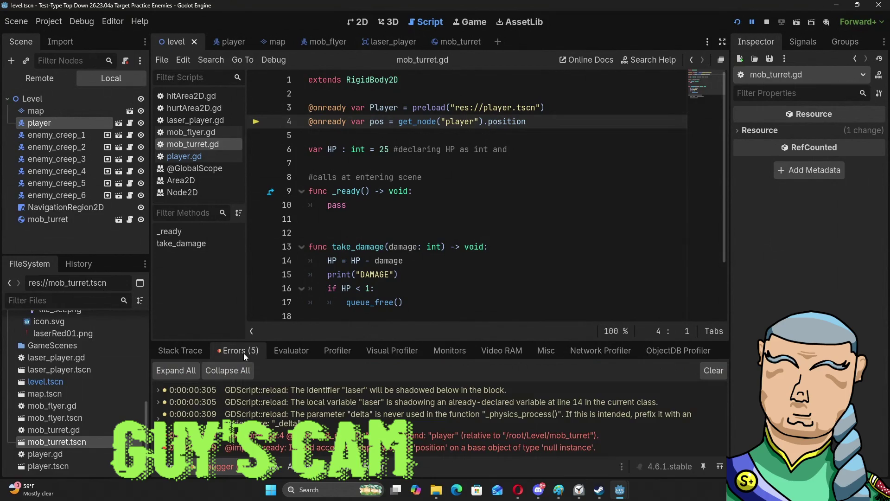
pyautogui.moveTo(421, 430)
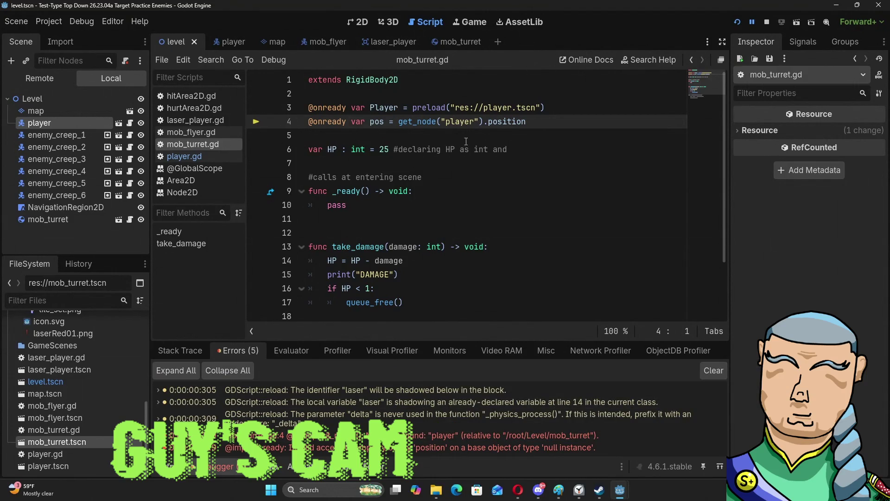
# Step: Copy the res://player.tscn file path from the FileSystem dock
pyautogui.rightClick(232, 45)
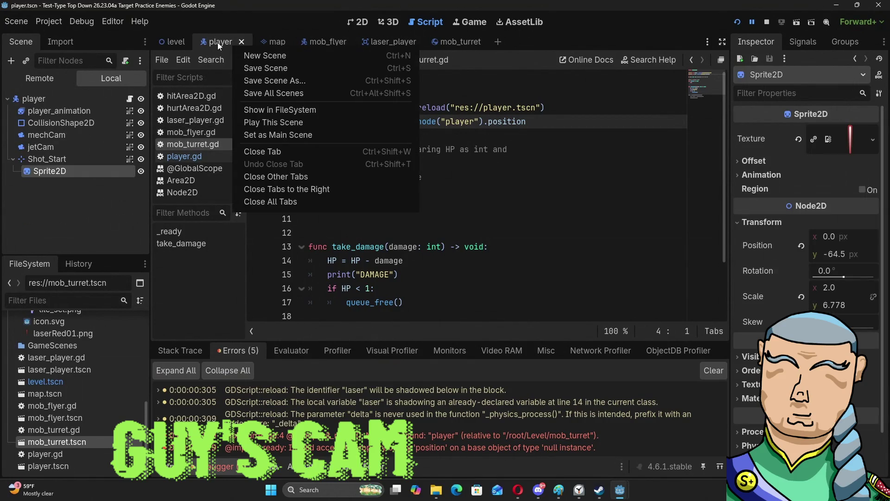
pyautogui.click(45, 100)
pyautogui.rightClick(46, 100)
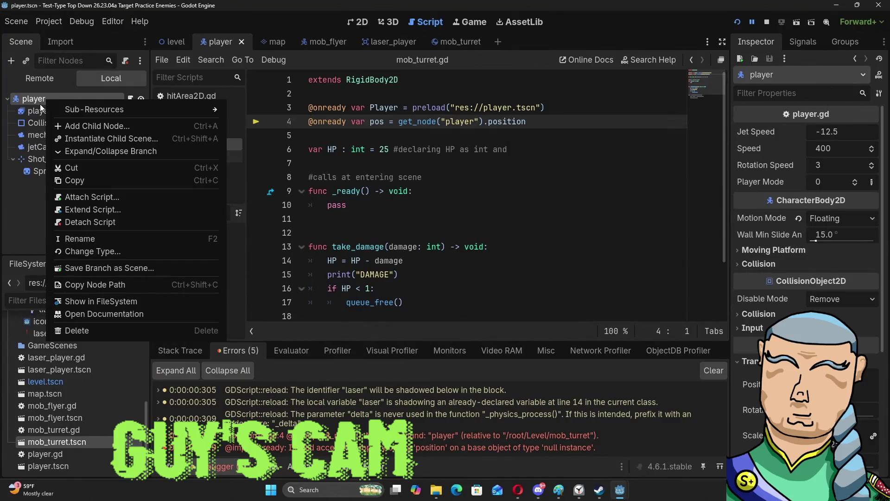
pyautogui.click(46, 464)
pyautogui.rightClick(47, 463)
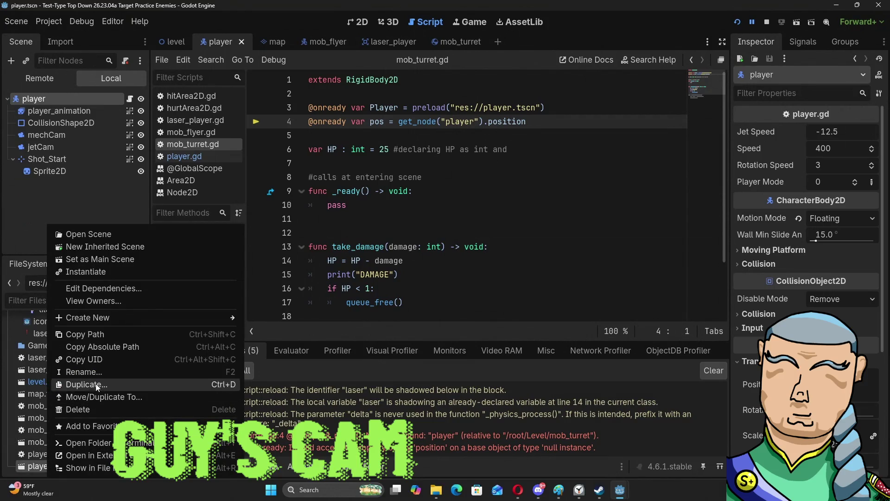
pyautogui.click(106, 340)
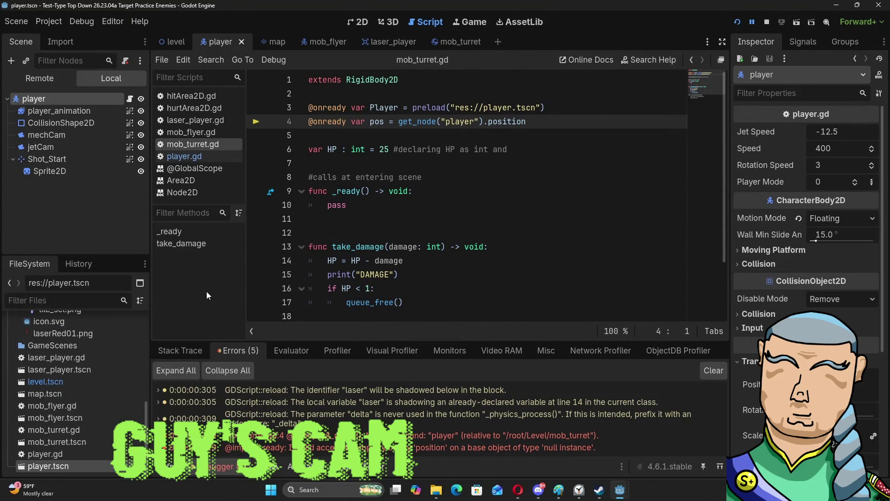
# Step: Put res://player.tscn into line 4's get_node, run the scene, then delete that path
pyautogui.click(475, 122)
pyautogui.press('BackSpace')
pyautogui.press('BackSpace')
pyautogui.press('BackSpace')
pyautogui.press('BackSpace')
pyautogui.write('res://player.tscn')
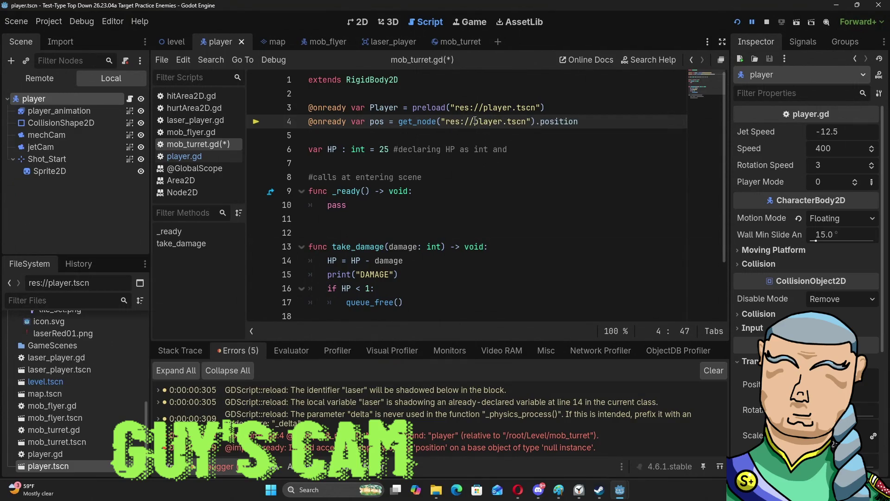
pyautogui.press('F5')
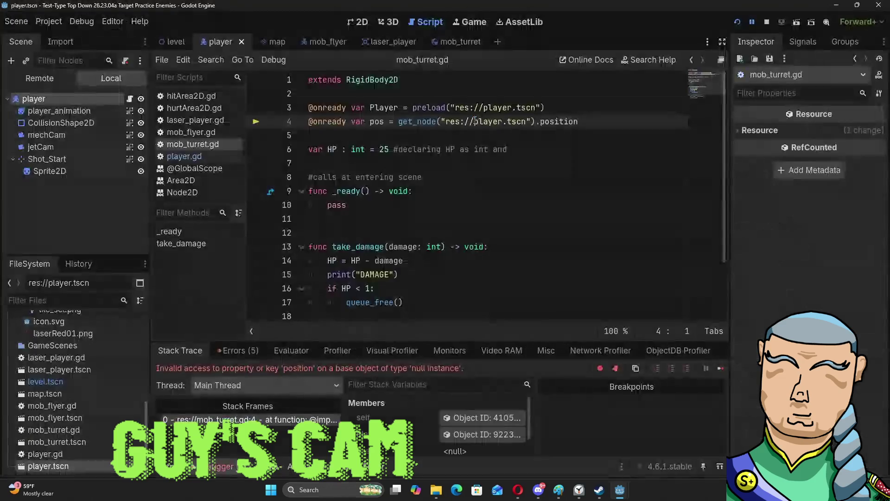
pyautogui.moveTo(527, 121)
pyautogui.mouseDown()
pyautogui.moveTo(432, 120)
pyautogui.moveTo(449, 119)
pyautogui.mouseUp()
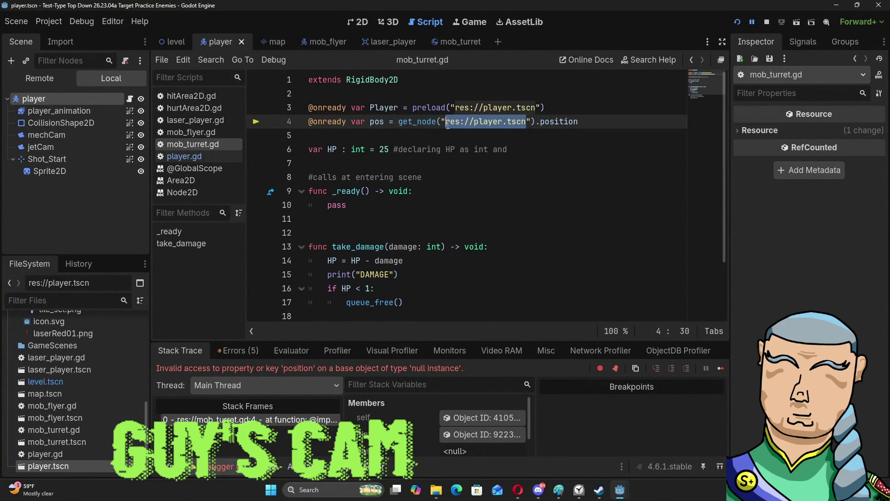
pyautogui.press('BackSpace')
pyautogui.press('BackSpace')
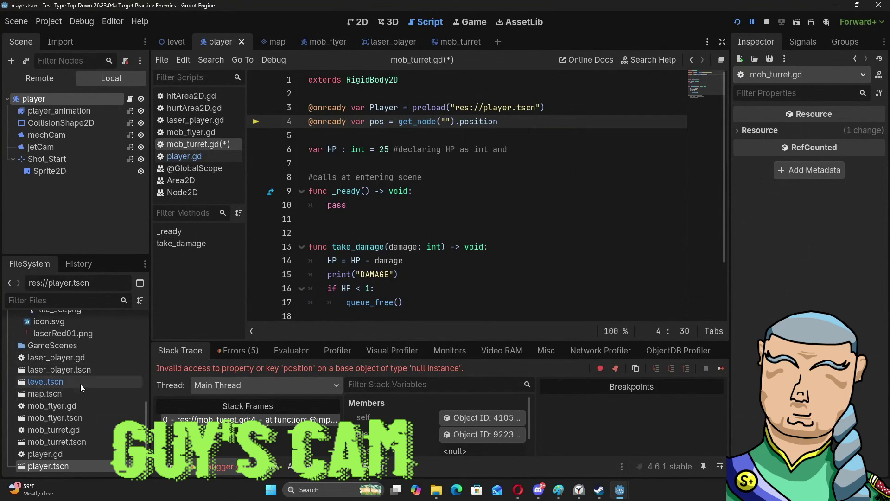
pyautogui.scroll(3, 80, 384)
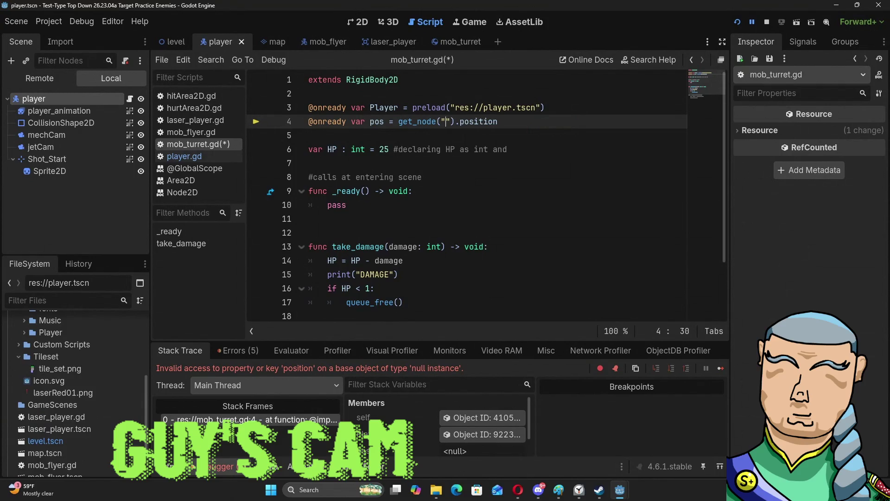
pyautogui.hotkey('alt', 'Tab')
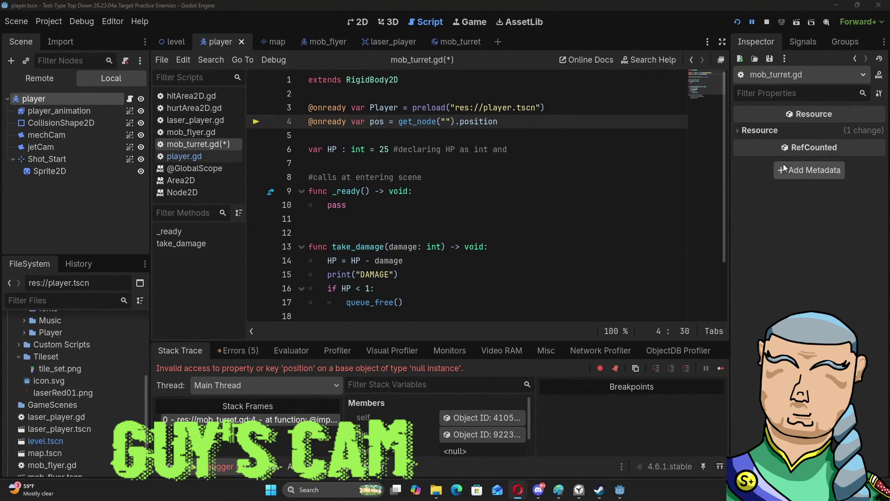
pyautogui.moveTo(442, 111)
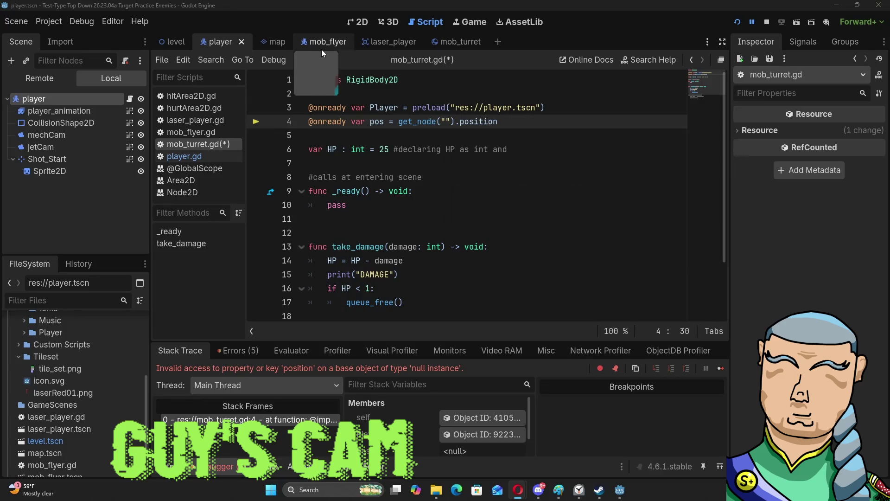
pyautogui.moveTo(402, 110); pyautogui.dragTo(580, 111)
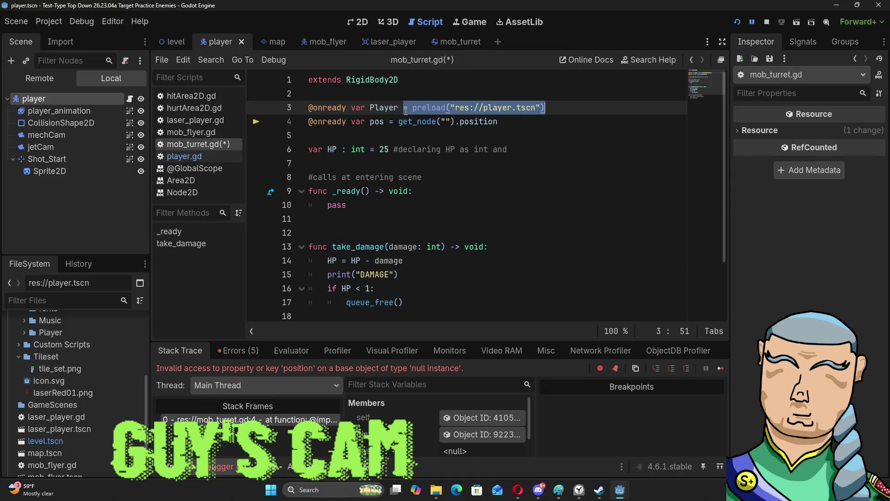
# Step: Remove line 3's preload and try declaring Player as a Sprite2D node reference
pyautogui.moveTo(412, 107)
pyautogui.mouseDown()
pyautogui.moveTo(324, 94)
pyautogui.moveTo(569, 108)
pyautogui.mouseUp()
pyautogui.hotkey('ctrl', 'c')
pyautogui.press('BackSpace')
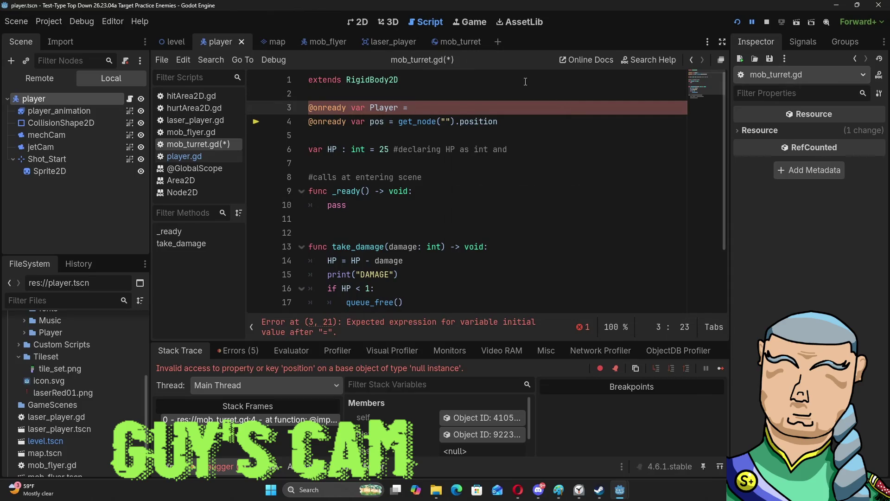
pyautogui.click(185, 42)
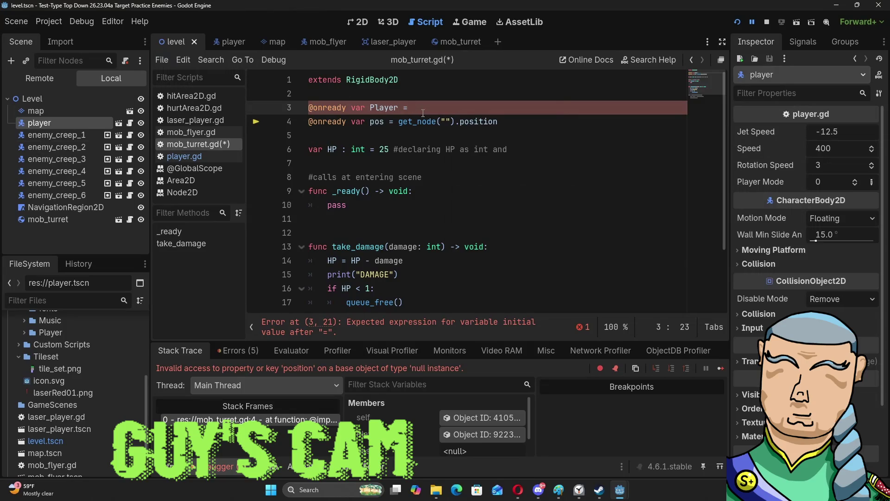
pyautogui.press('BackSpace')
pyautogui.press('BackSpace')
pyautogui.write(': ')
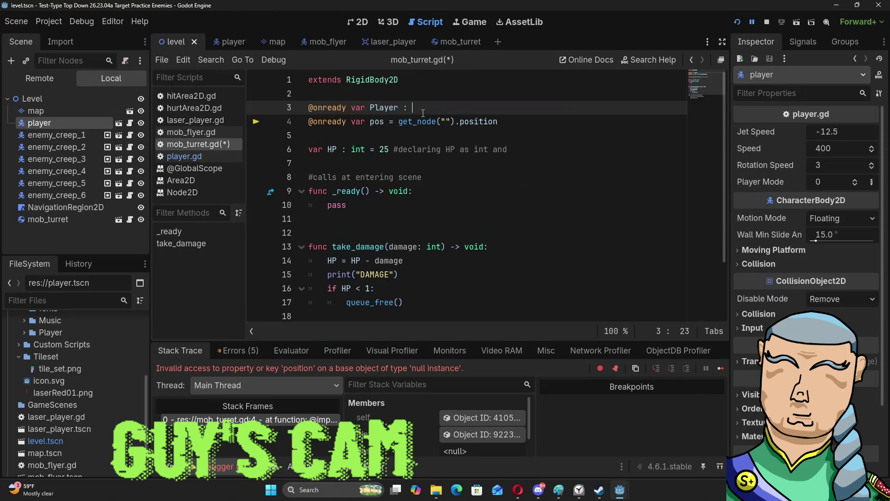
pyautogui.write('Sprite')
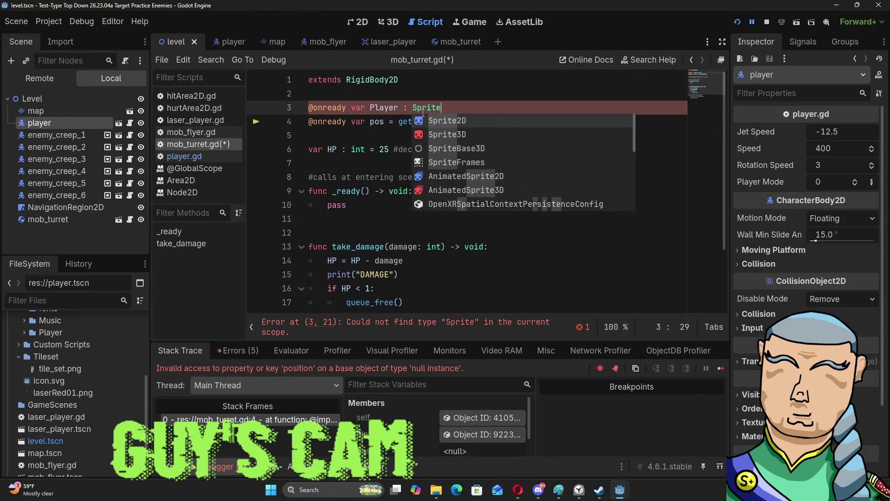
pyautogui.press('Return')
pyautogui.write('= $')
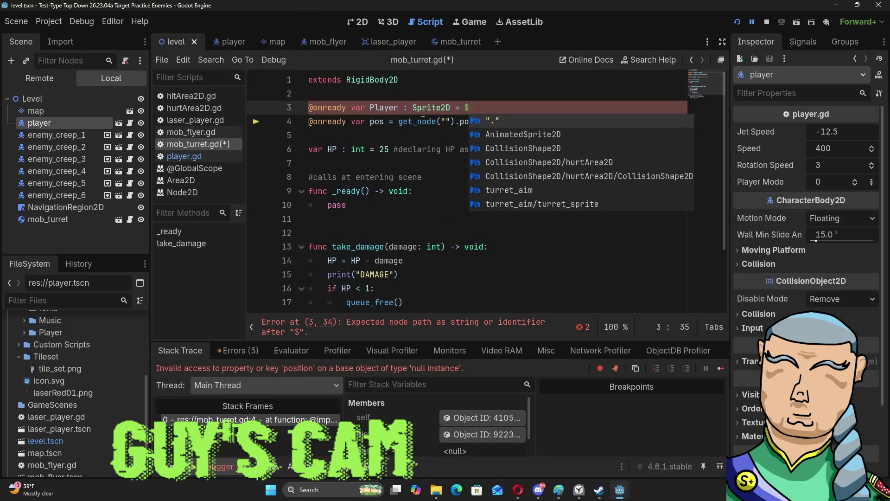
# Step: Restore the player.tscn preload on line 3 and paste Player/player into line 4's get_node
pyautogui.press('BackSpace')
pyautogui.press('BackSpace')
pyautogui.press('BackSpace')
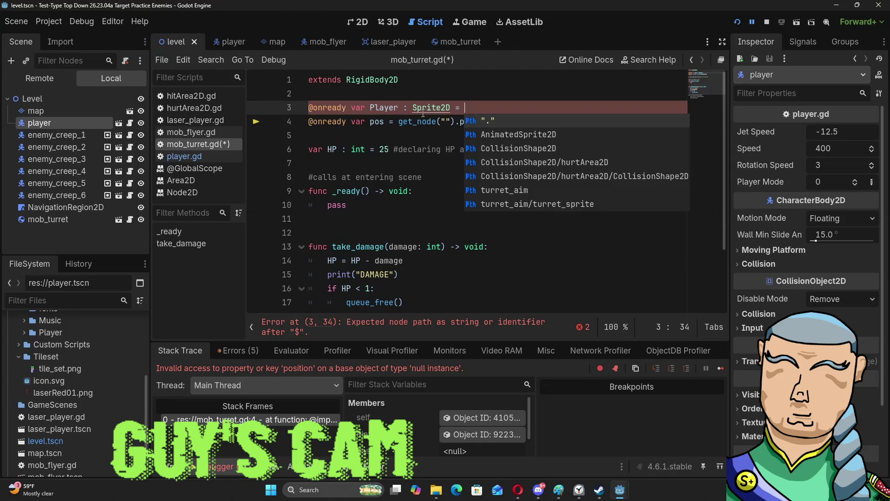
pyautogui.write('=')
pyautogui.hotkey('ctrl', 'v')
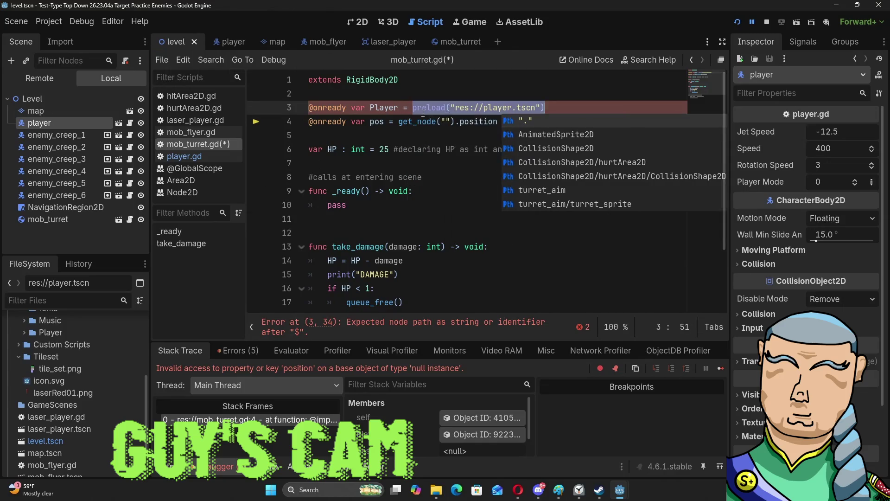
pyautogui.press('Down')
pyautogui.press('Left')
pyautogui.press('Left')
pyautogui.press('Left')
pyautogui.write('Player/player')
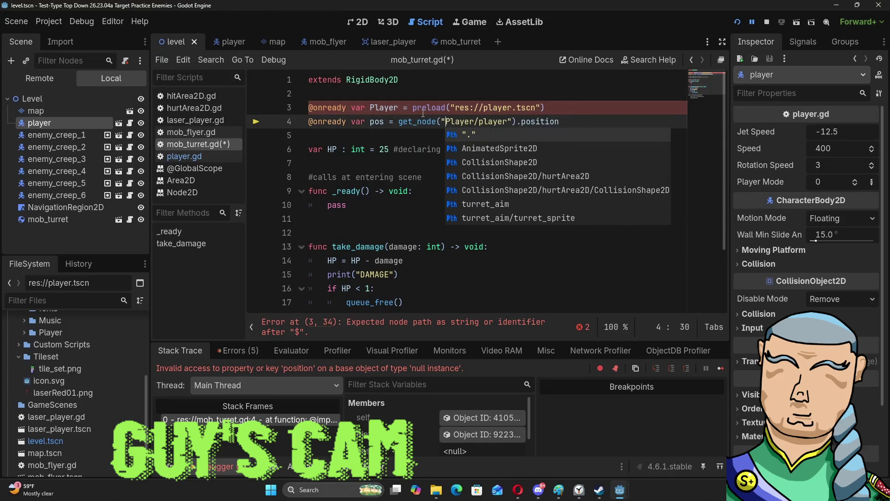
# Step: Finish line 4's path as root/Player/player, then bring the Paint ship sketch forward
pyautogui.press('Left')
pyautogui.press('Left')
pyautogui.press('Left')
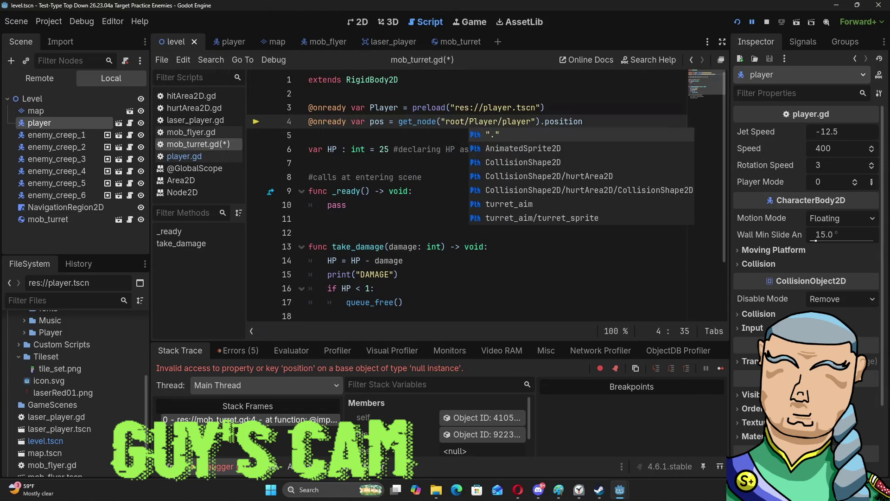
pyautogui.hotkey('alt', 'Tab')
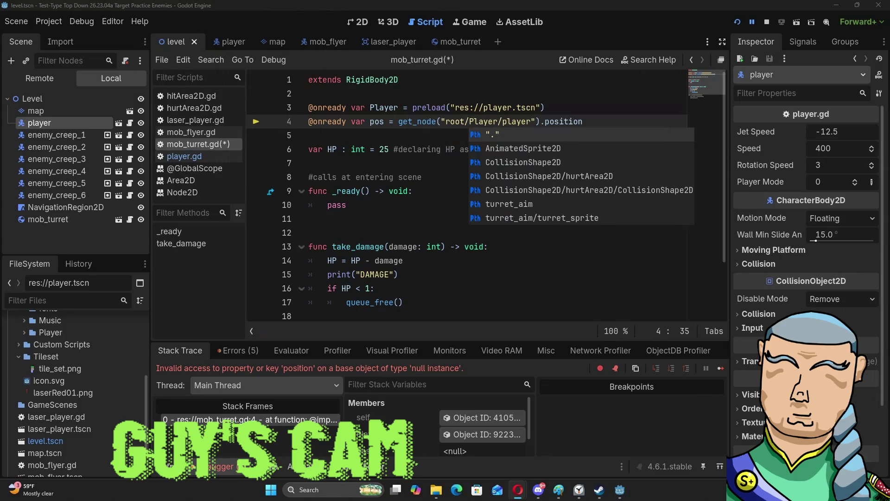
pyautogui.click(413, 176)
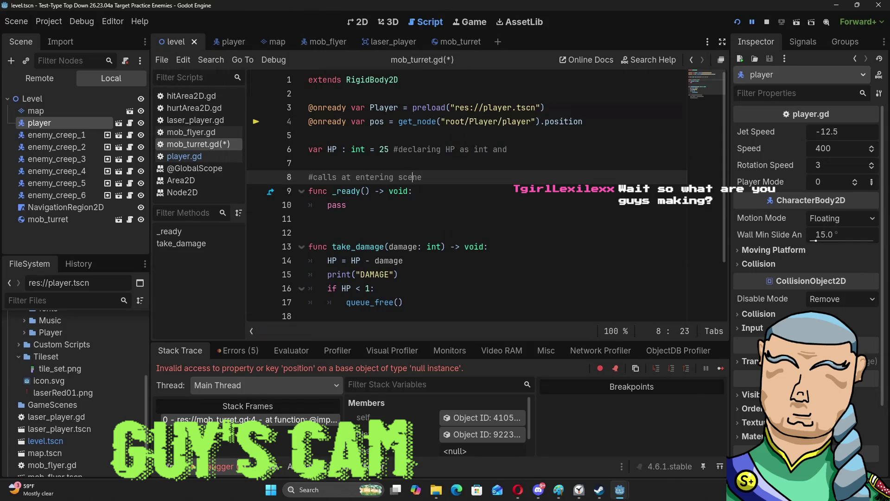
pyautogui.click(559, 489)
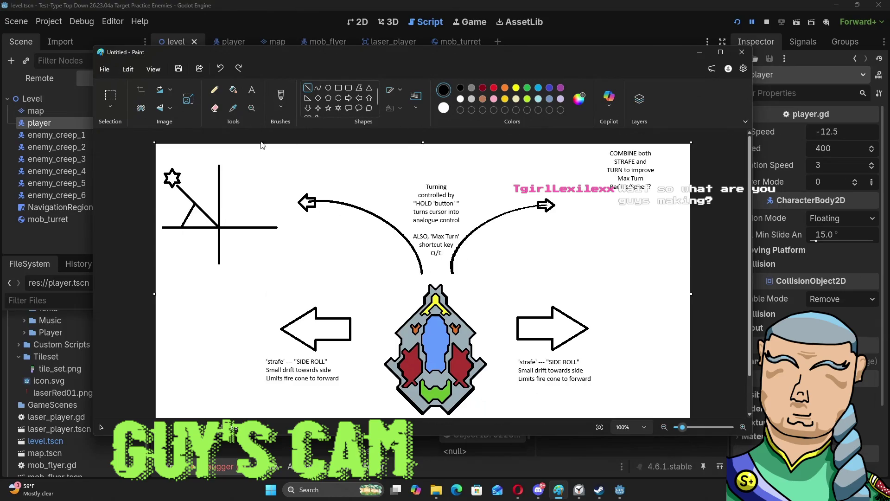
# Step: Reposition and review the Paint ship-movement sketch, then return to line 4 in Godot
pyautogui.moveTo(430, 57)
pyautogui.mouseDown()
pyautogui.moveTo(427, 44)
pyautogui.moveTo(441, 35)
pyautogui.moveTo(457, 46)
pyautogui.mouseUp()
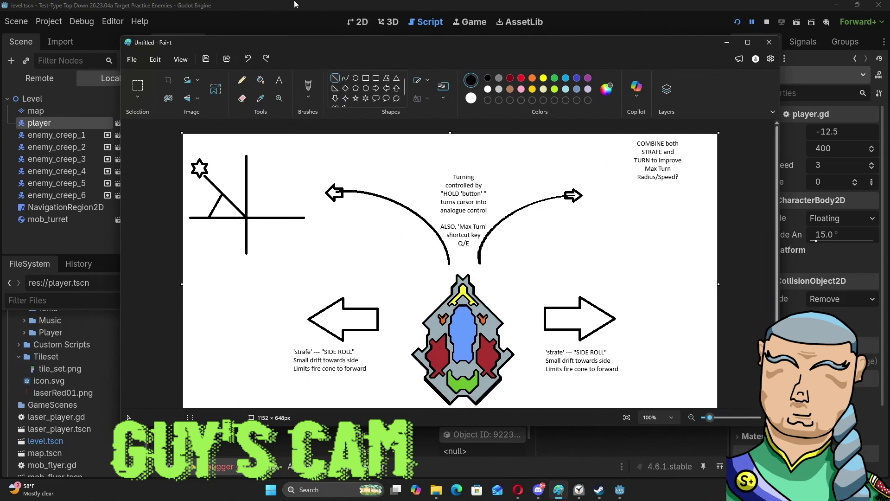
pyautogui.hotkey('alt', 'Tab')
pyautogui.click(307, 121)
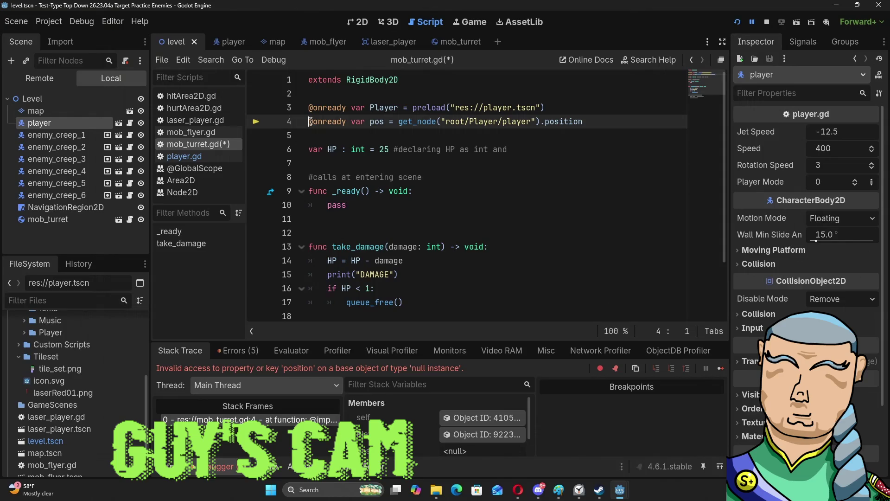
# Step: Add a # comment, run the game, and steer the player around the track past the enemies
pyautogui.write('#')
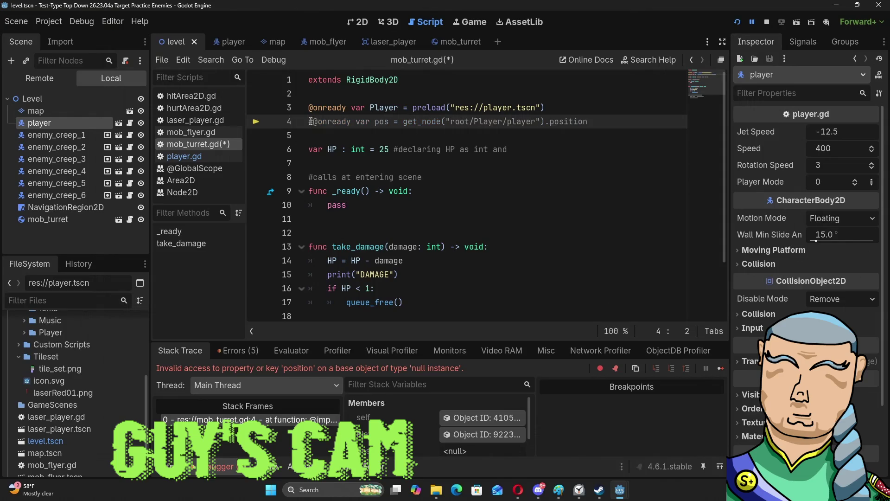
pyautogui.press('F5')
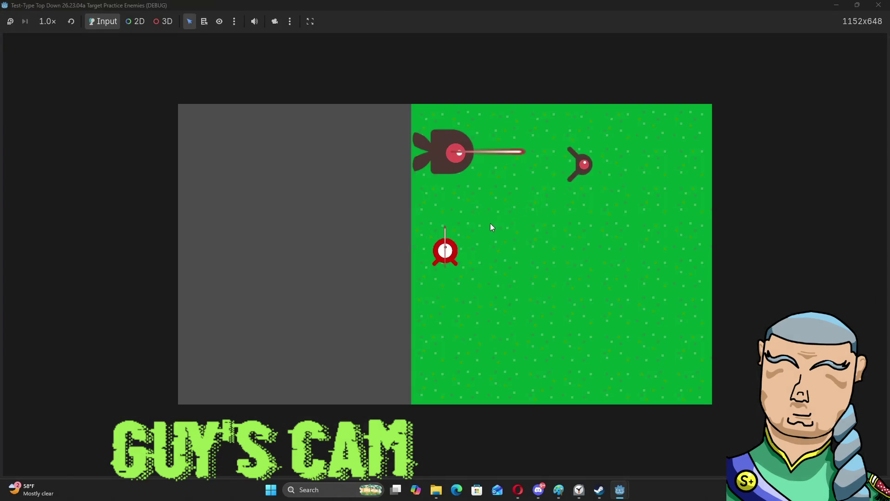
pyautogui.press('Right')
pyautogui.press('Down')
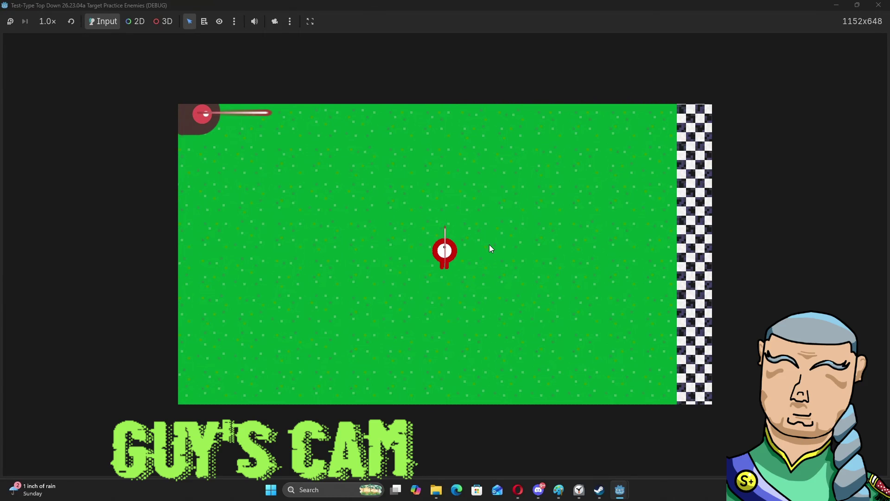
pyautogui.press('Up')
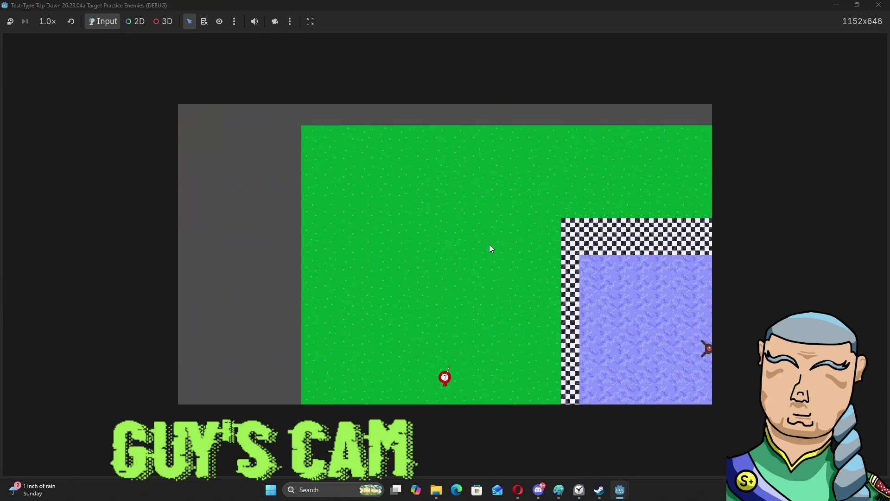
pyautogui.press('Right')
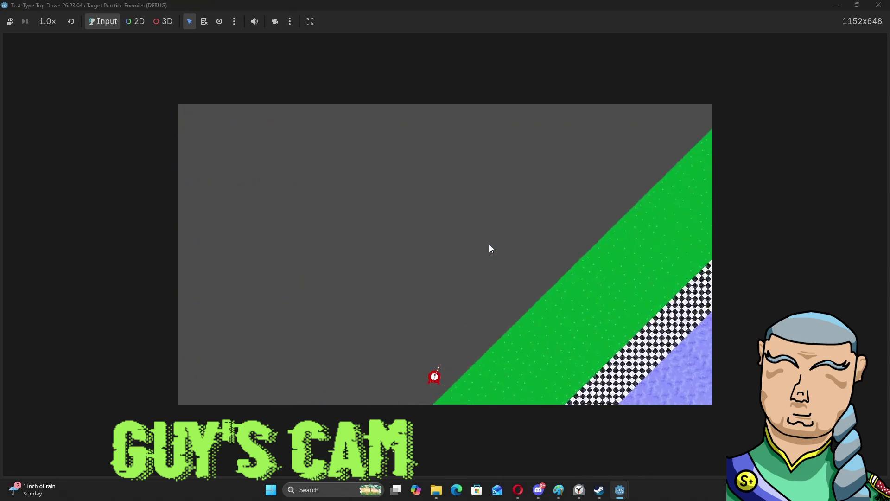
pyautogui.press('Right')
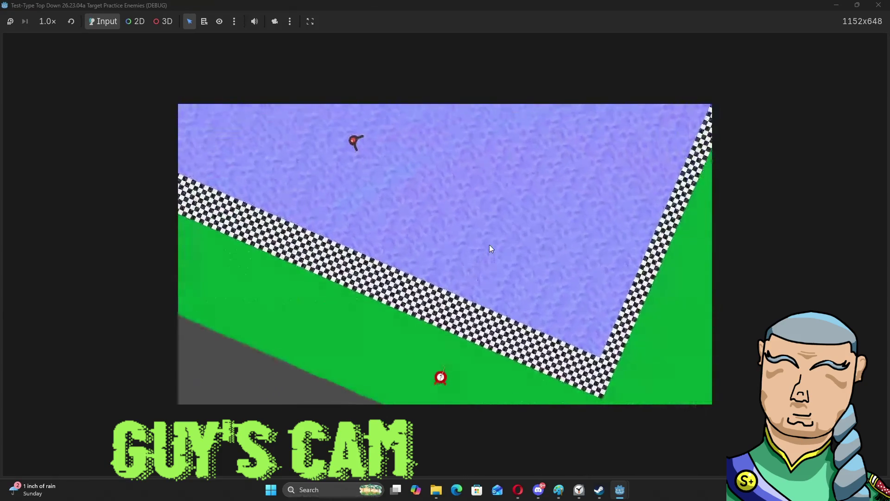
pyautogui.press('Right')
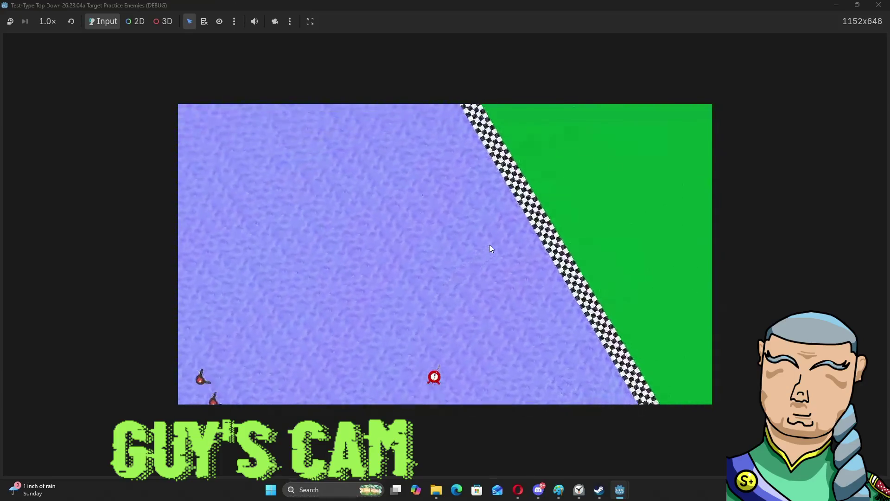
pyautogui.press('Right')
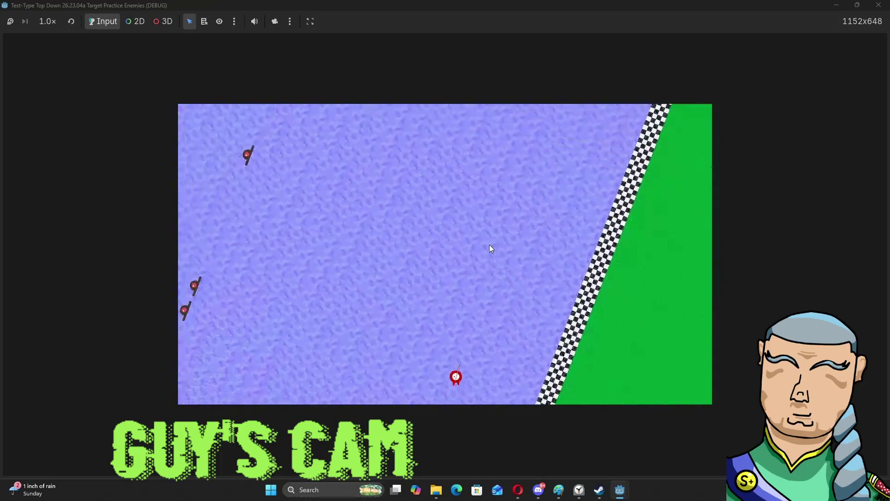
pyautogui.press('Right')
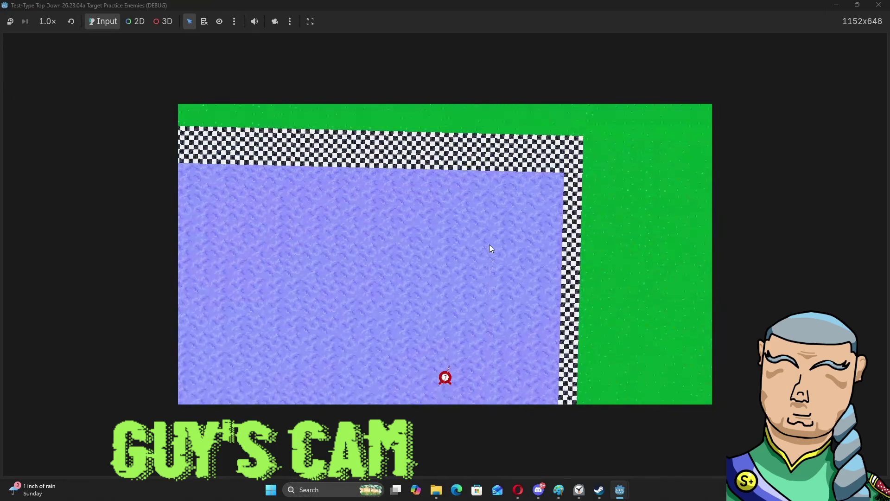
pyautogui.press('Right')
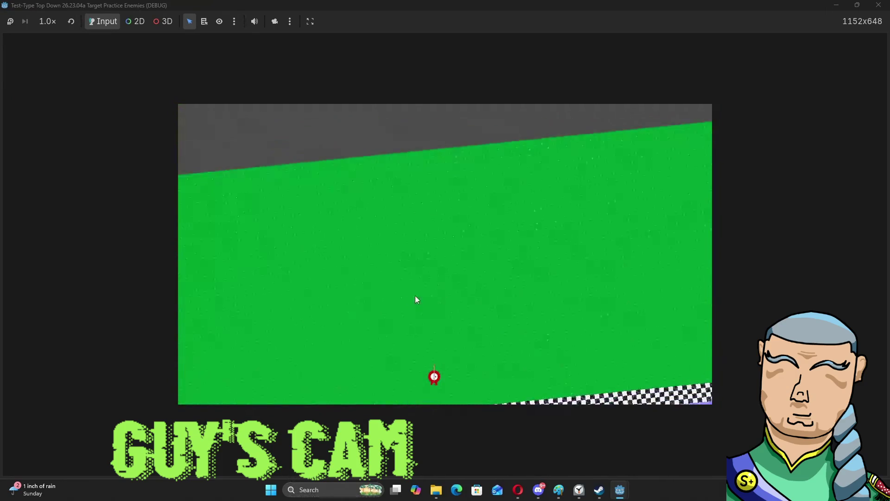
pyautogui.press('Right')
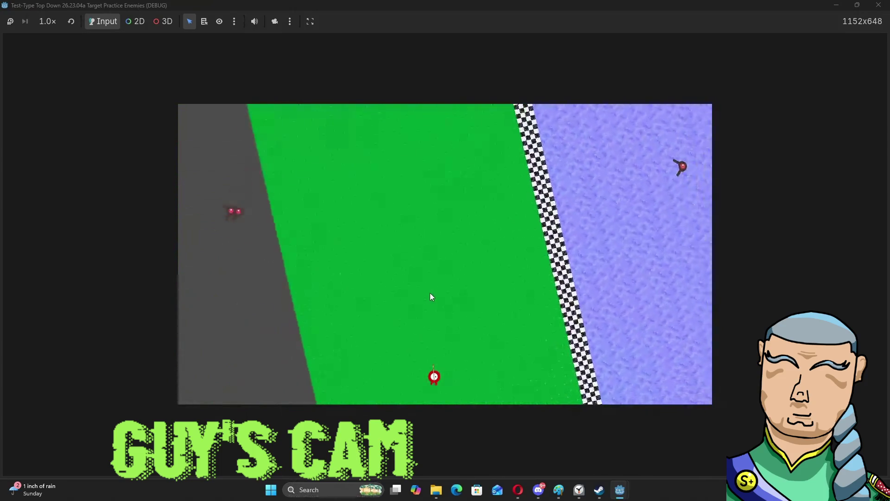
pyautogui.press('Right')
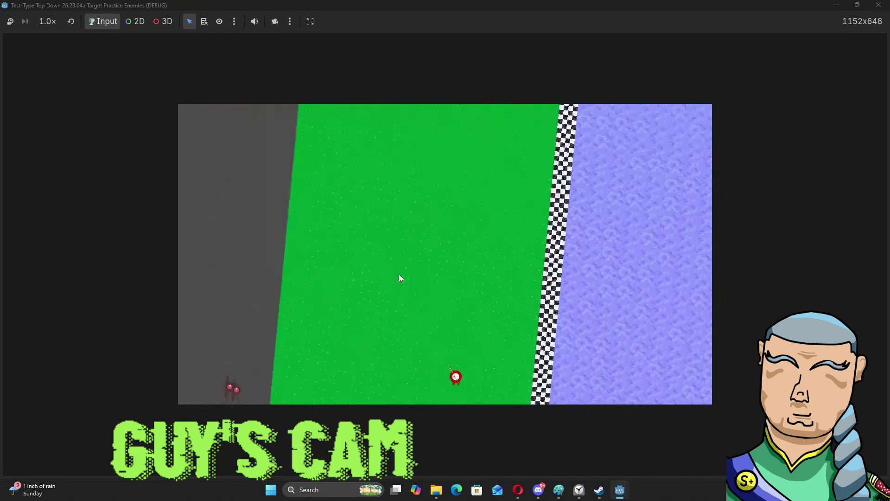
pyautogui.press('Right')
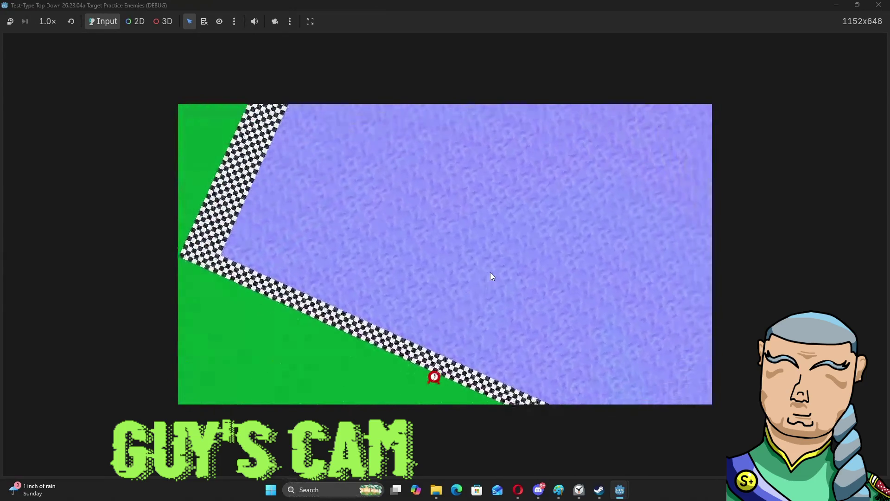
pyautogui.press('Right')
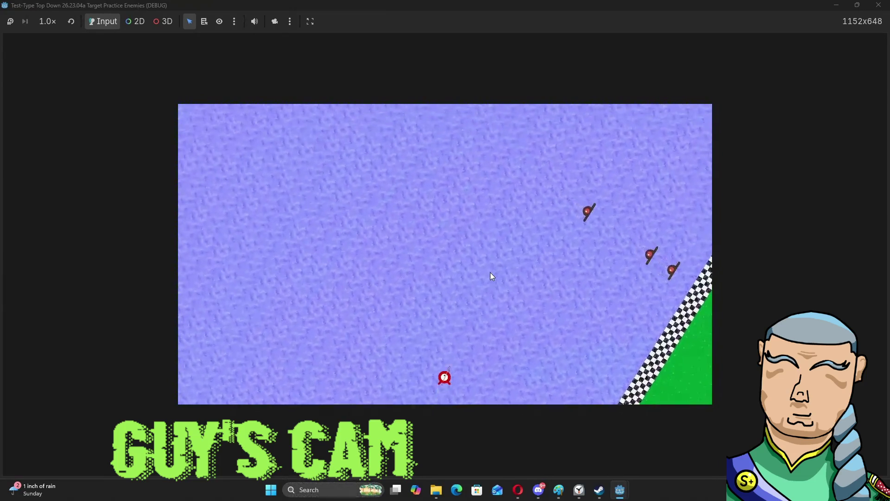
pyautogui.press('Right')
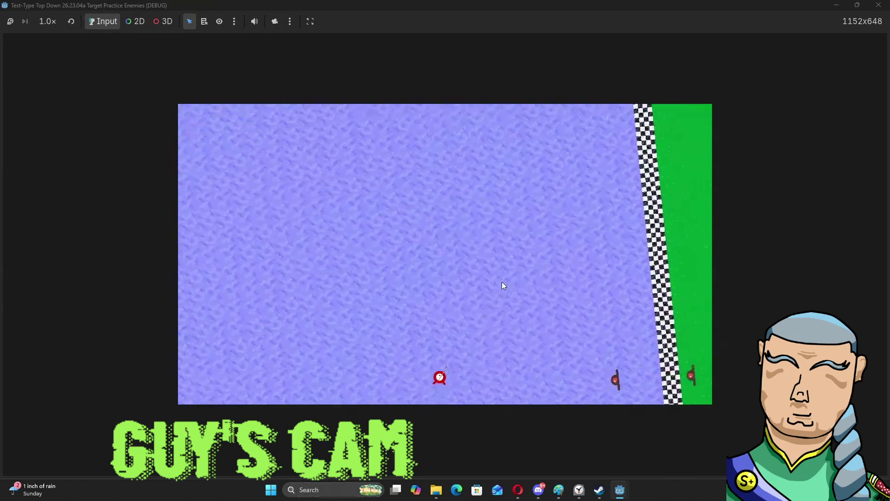
pyautogui.press('Right')
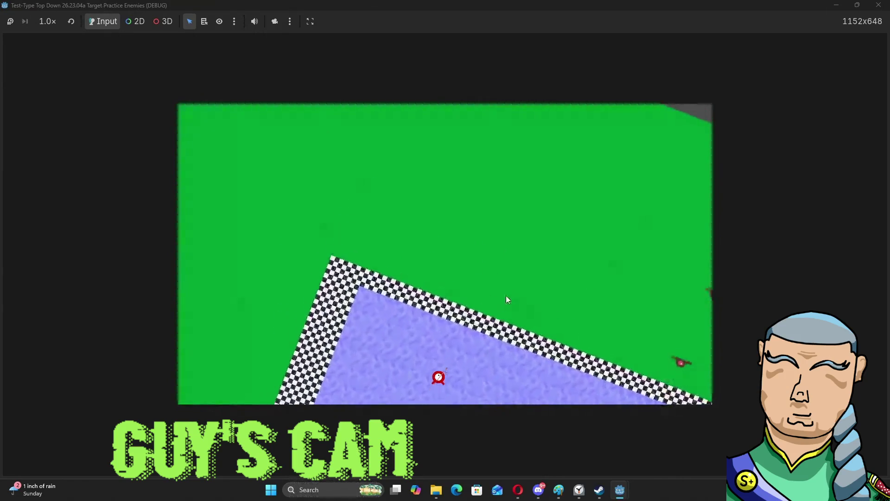
pyautogui.press('Right')
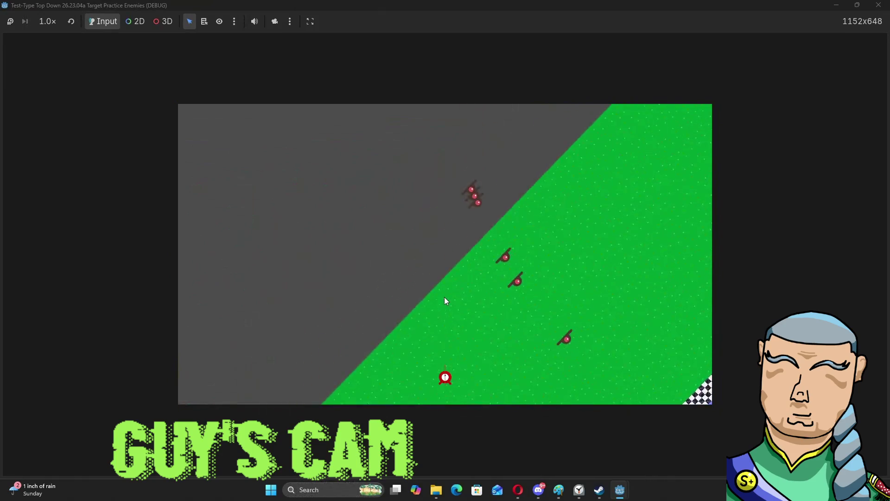
pyautogui.press('Right')
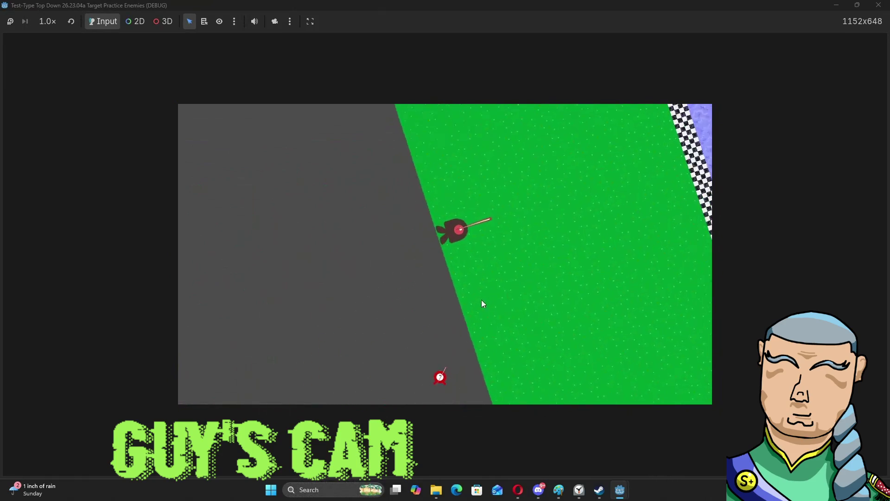
pyautogui.press('Right')
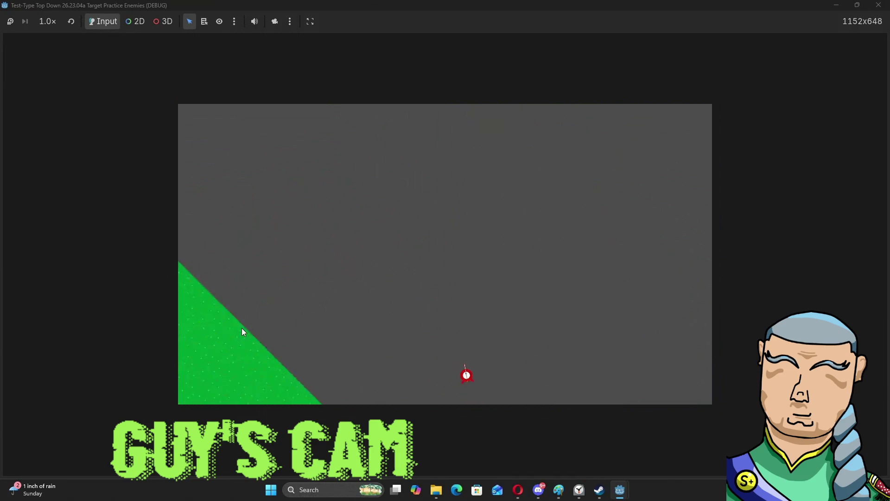
pyautogui.press('Right')
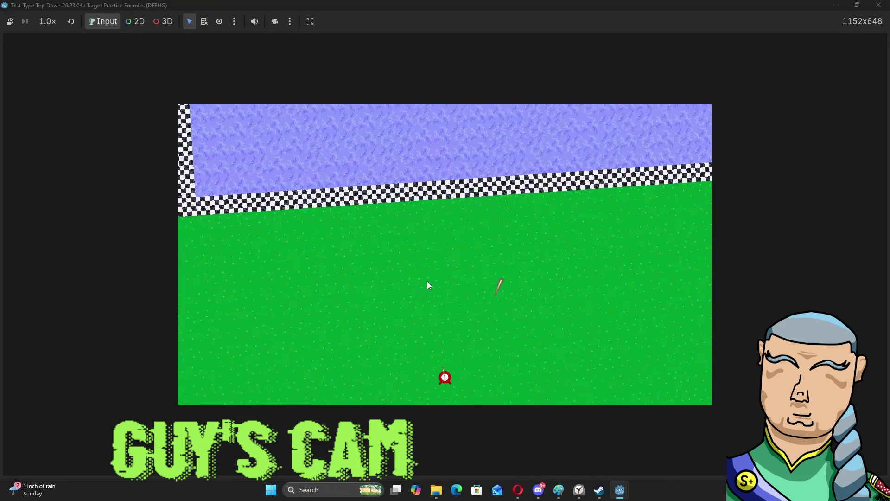
pyautogui.press('Right')
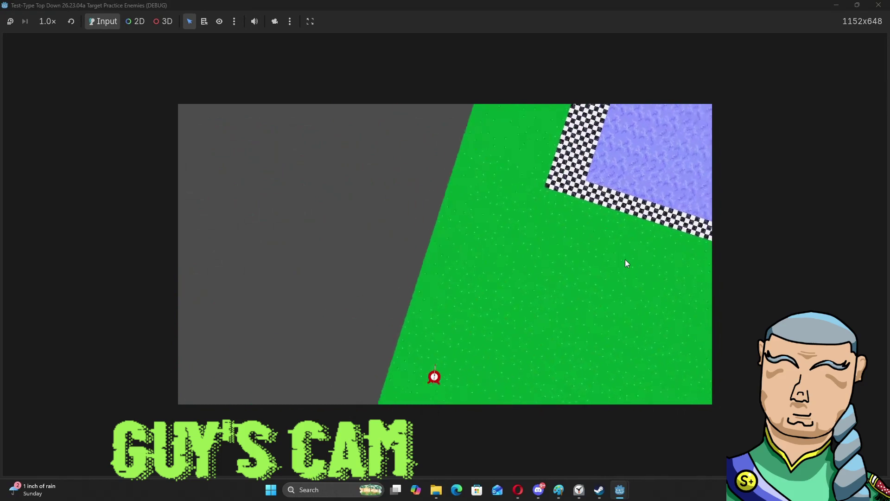
# Step: Restart the game, move the player right toward the turret, then close the game window
pyautogui.press('F8')
pyautogui.press('F5')
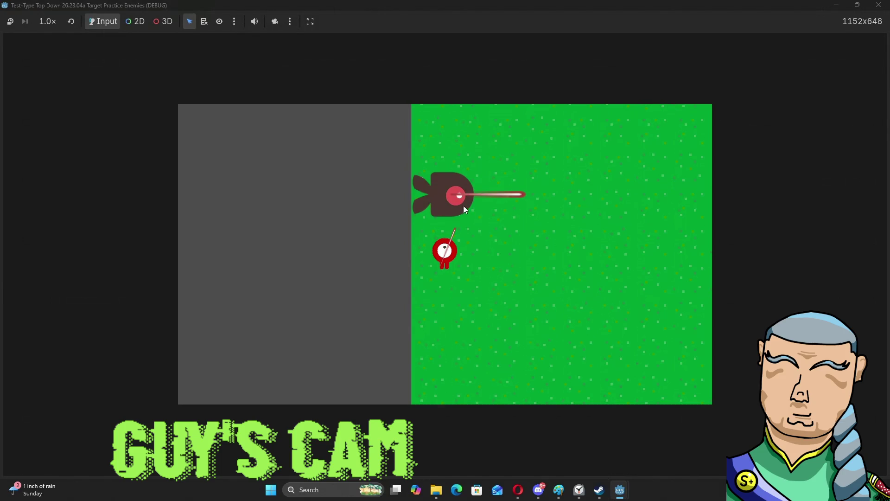
pyautogui.press('d')
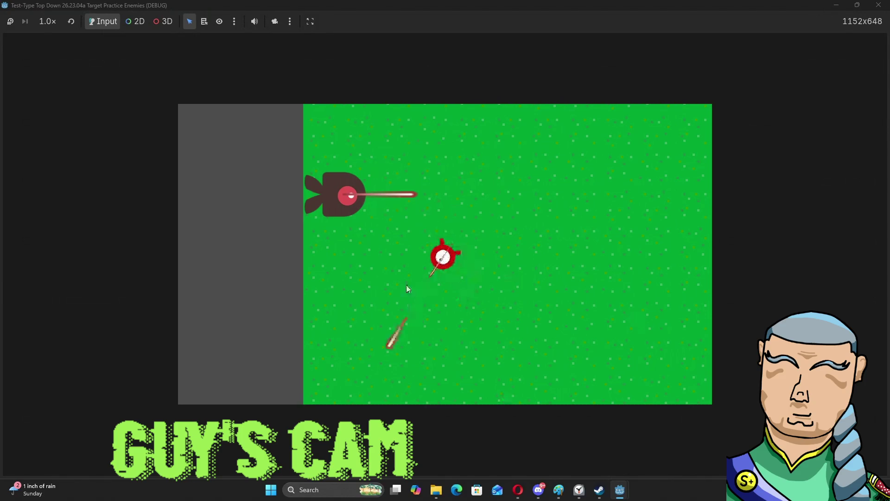
pyautogui.click(877, 5)
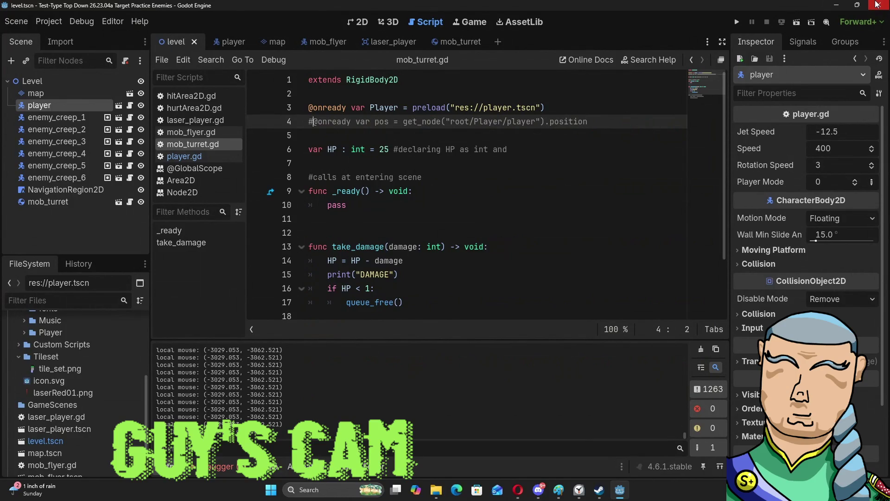
pyautogui.moveTo(866, 4)
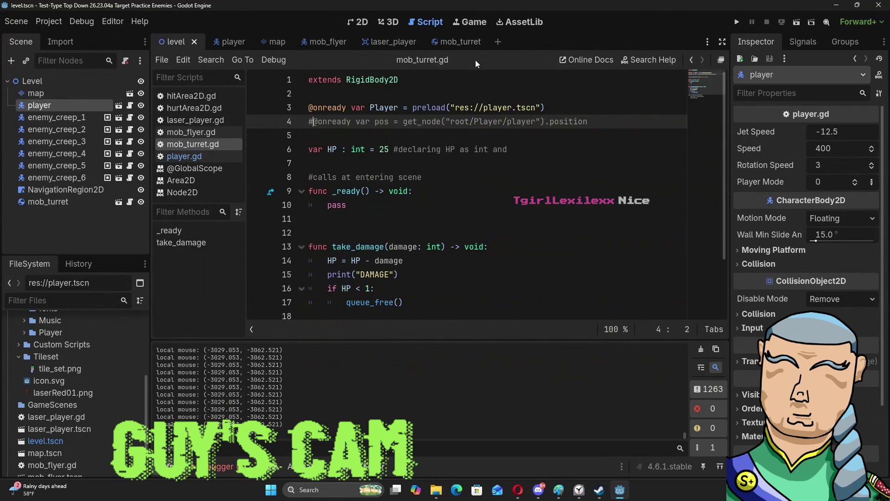
pyautogui.hotkey('alt', 'Tab')
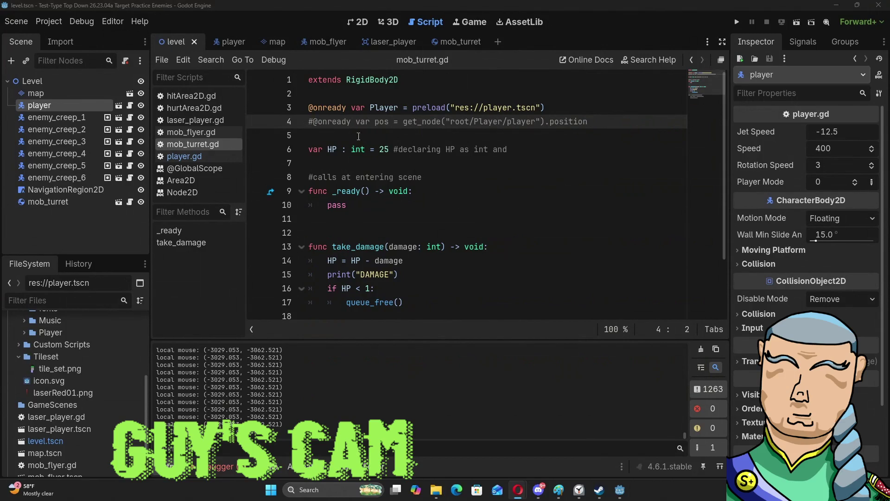
# Step: Uncomment line 20's var target = Player.position in mob_turret.gd and run the project
pyautogui.scroll(-2, 358, 135)
pyautogui.moveTo(329, 278); pyautogui.dragTo(436, 291)
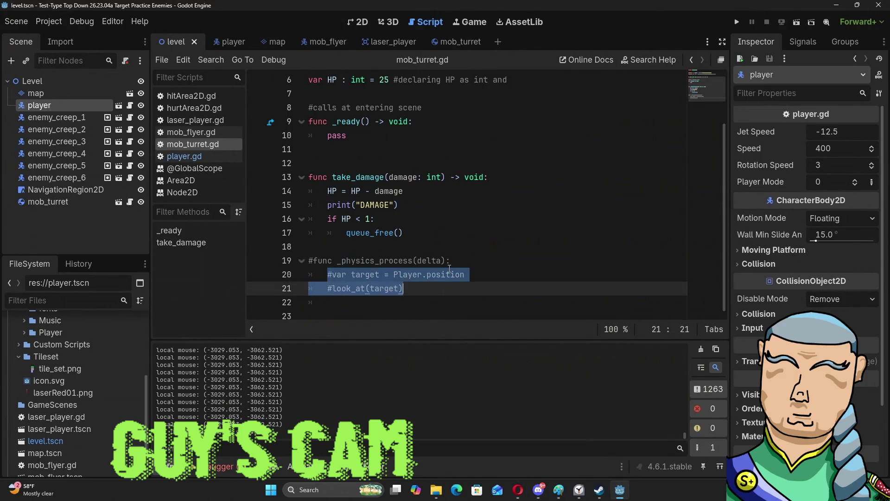
pyautogui.click(331, 275)
pyautogui.press('BackSpace')
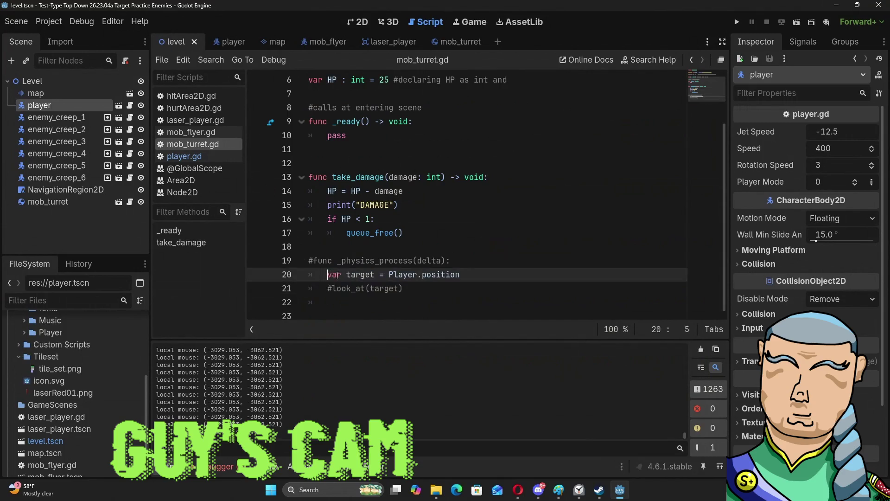
pyautogui.press('F5')
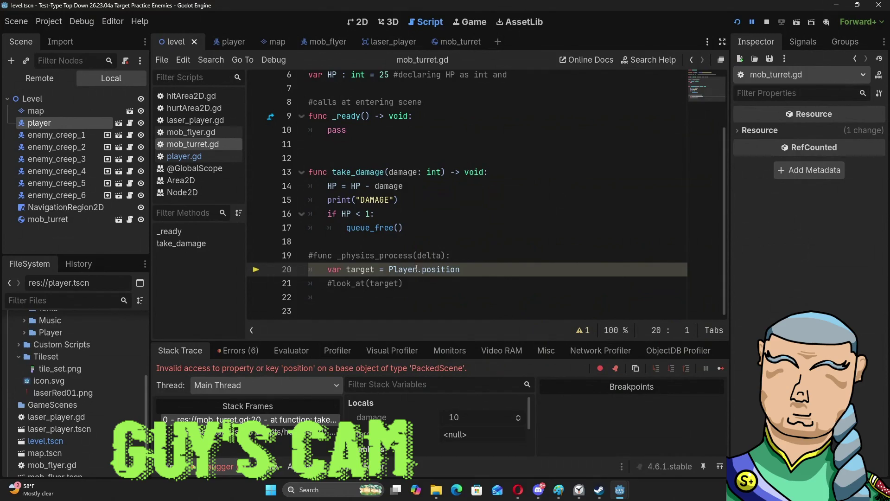
# Step: Review the six errors and warnings in the debugger, then switch to laser_player.gd
pyautogui.click(325, 269)
pyautogui.moveTo(347, 232)
pyautogui.click(238, 351)
pyautogui.scroll(-2, 274, 404)
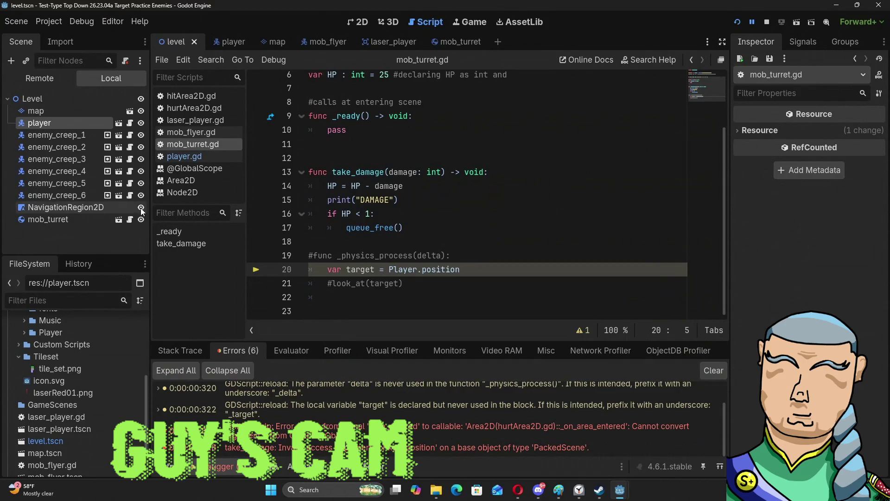
pyautogui.click(199, 120)
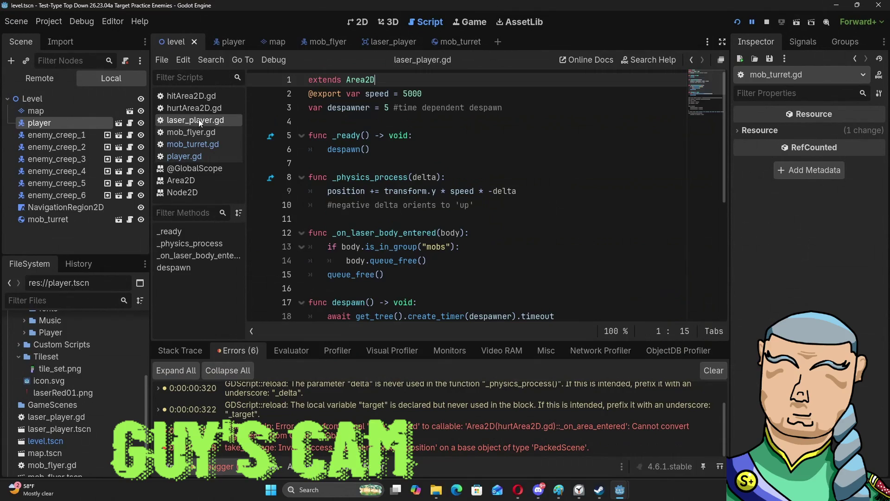
# Step: Scroll through laser_player.gd, view hitArea2D.gd and hurtArea2D.gd, then go back to mob_turret.gd
pyautogui.scroll(-5, 377, 204)
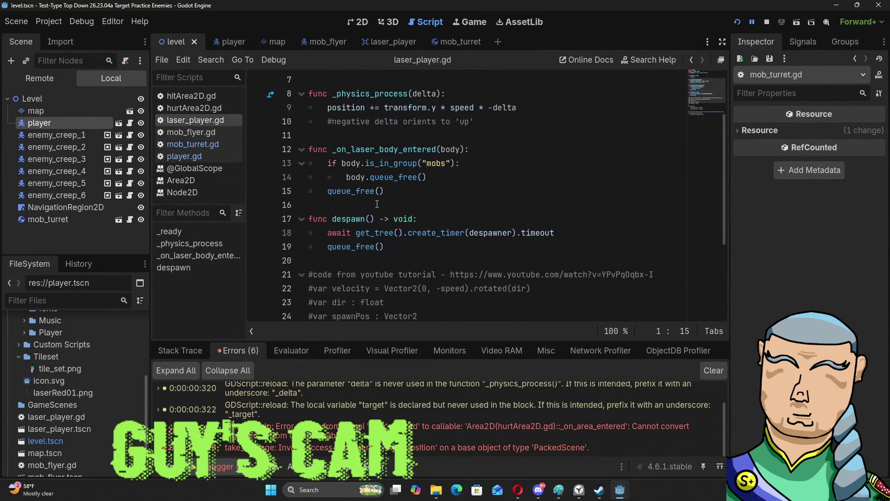
pyautogui.scroll(4, 377, 204)
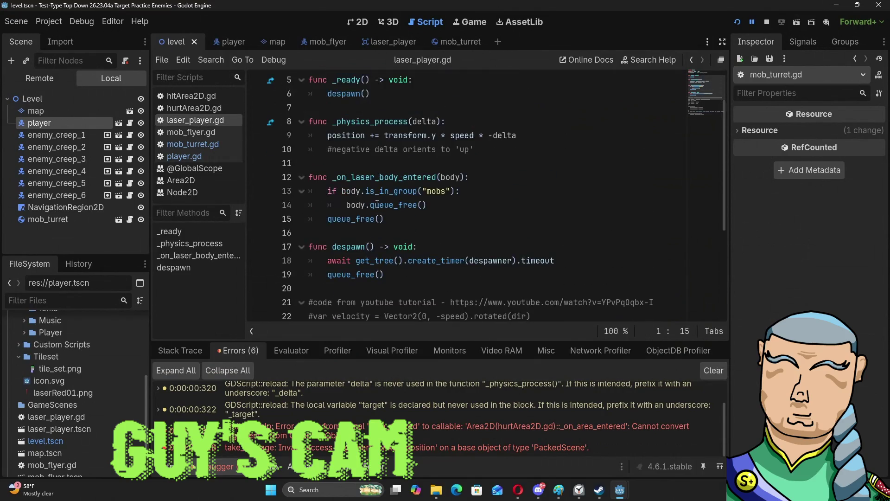
pyautogui.scroll(2, 377, 205)
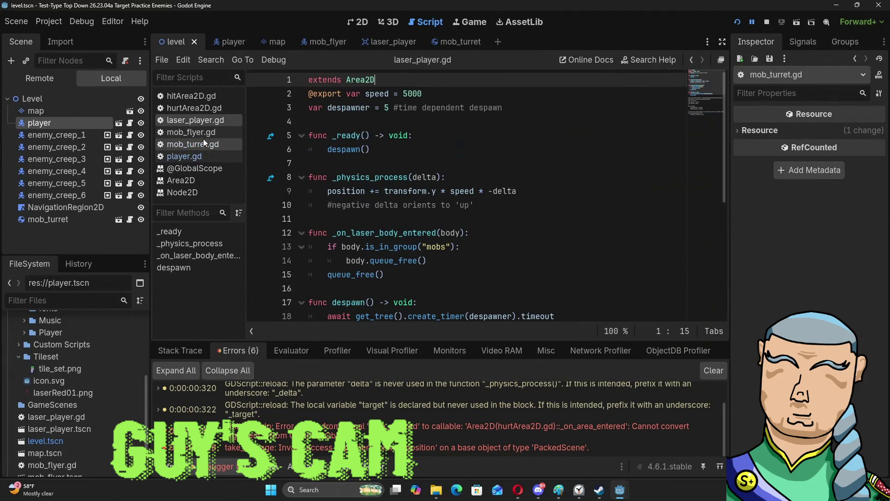
pyautogui.click(199, 99)
pyautogui.click(197, 108)
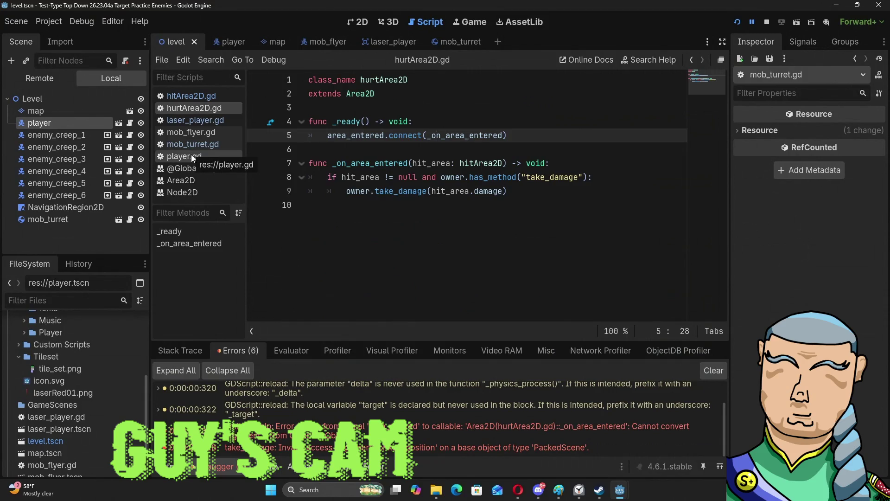
pyautogui.click(202, 143)
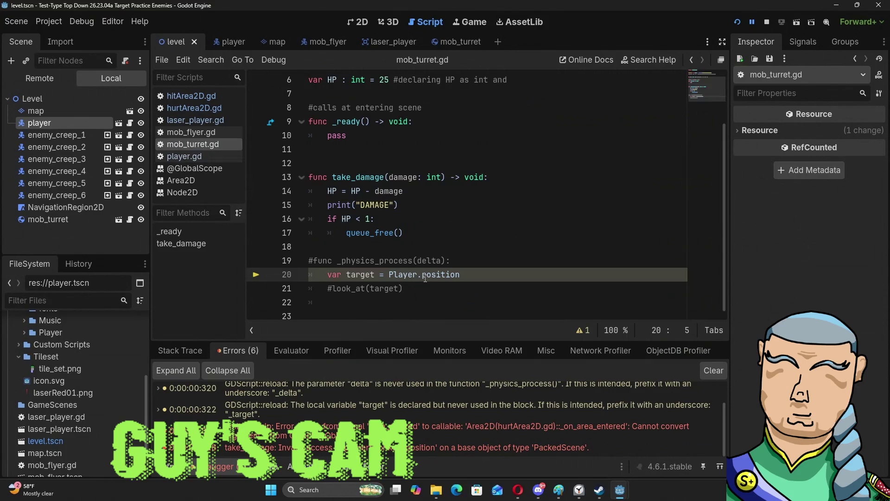
# Step: Expand the invalid 'position' error to inspect its core/object source entry
pyautogui.doubleClick(251, 438)
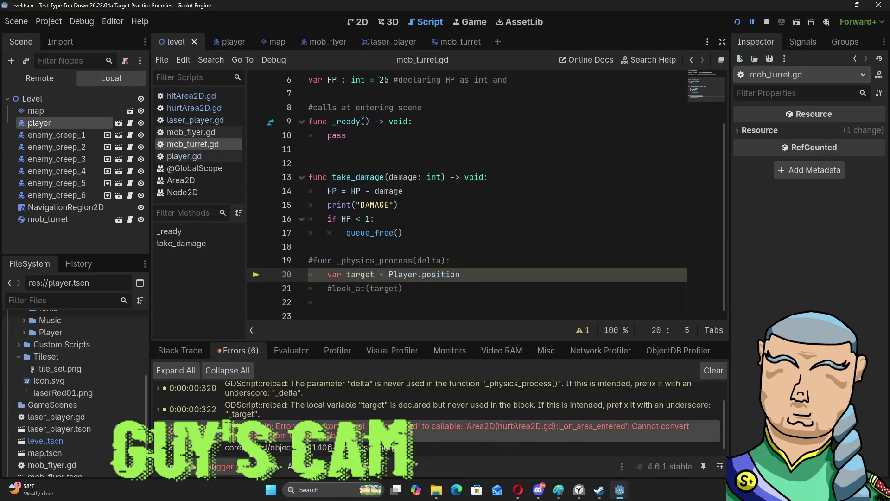
pyautogui.click(190, 448)
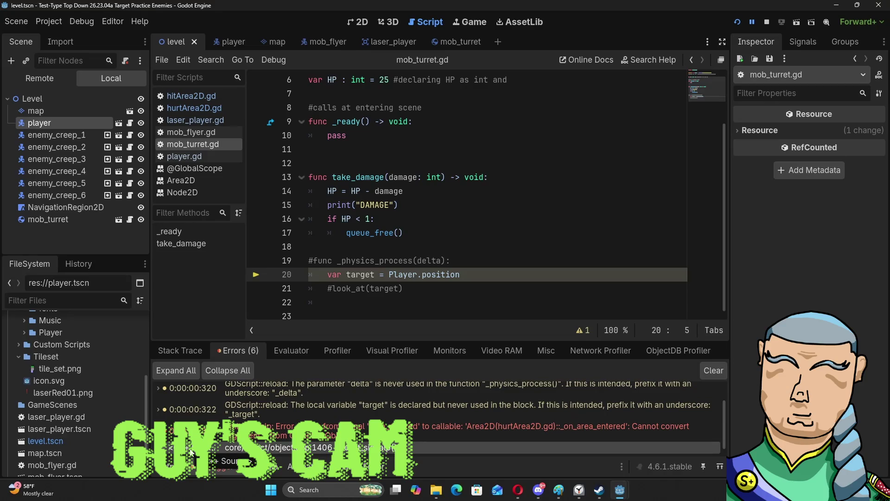
pyautogui.click(194, 431)
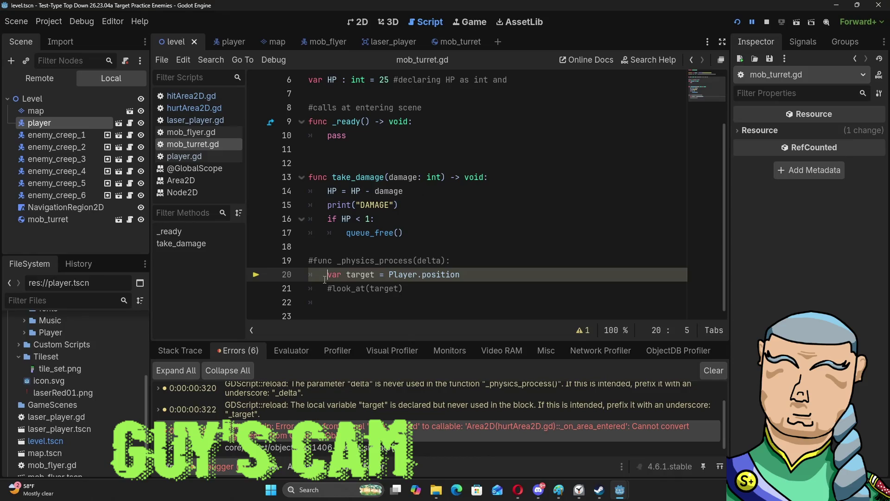
# Step: Run the project once and close the game window
pyautogui.press('F5')
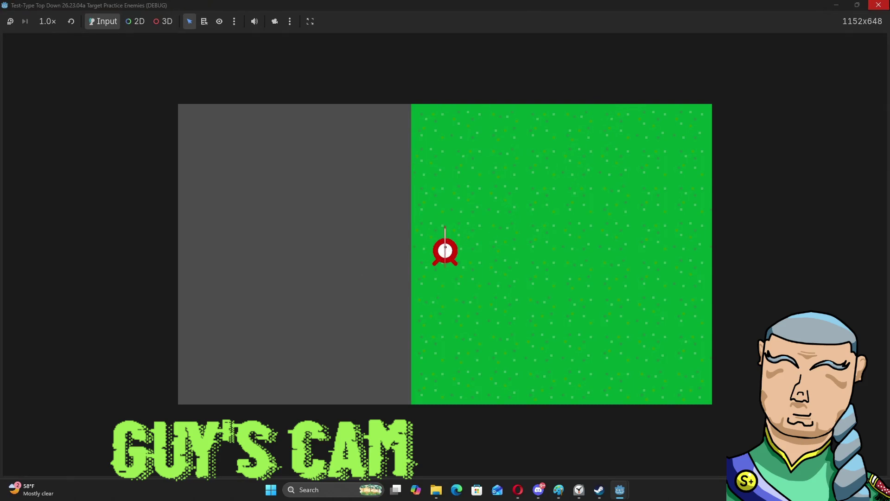
pyautogui.click(872, 10)
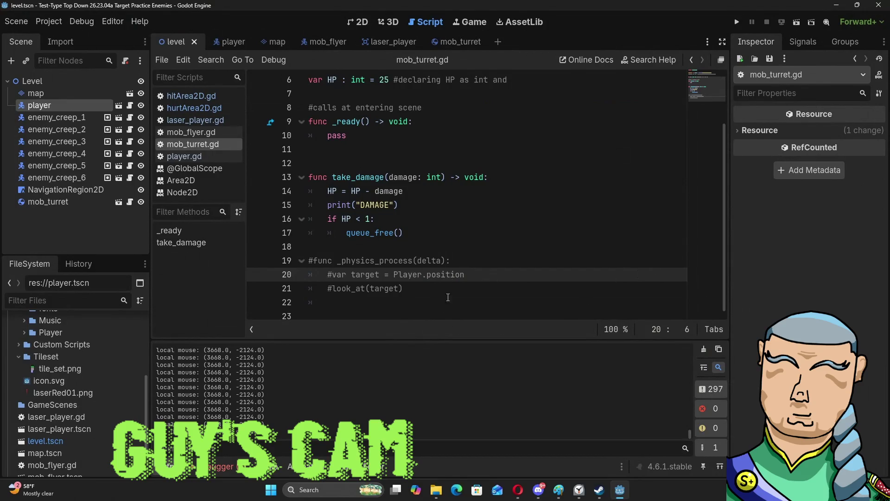
pyautogui.click(313, 261)
# Step: Uncomment the _physics_process header and its target line, then run the level
pyautogui.press('BackSpace')
pyautogui.press('Down')
pyautogui.press('Home')
pyautogui.press('Delete')
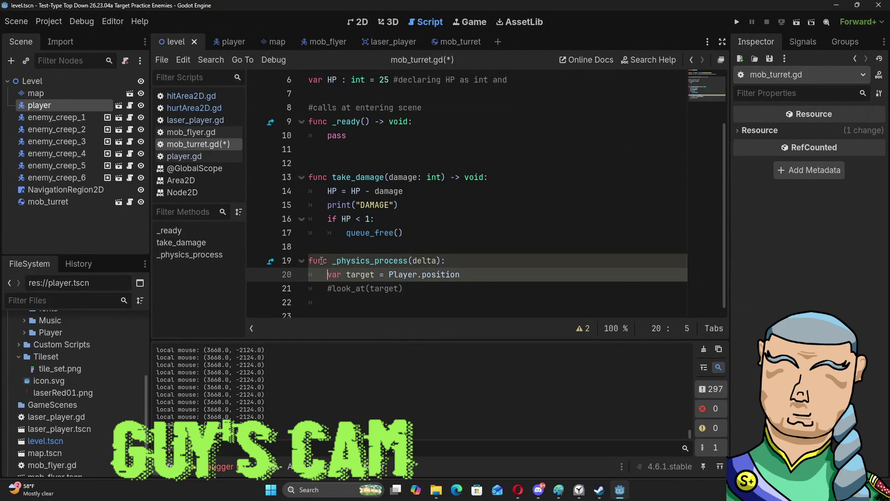
pyautogui.press('F5')
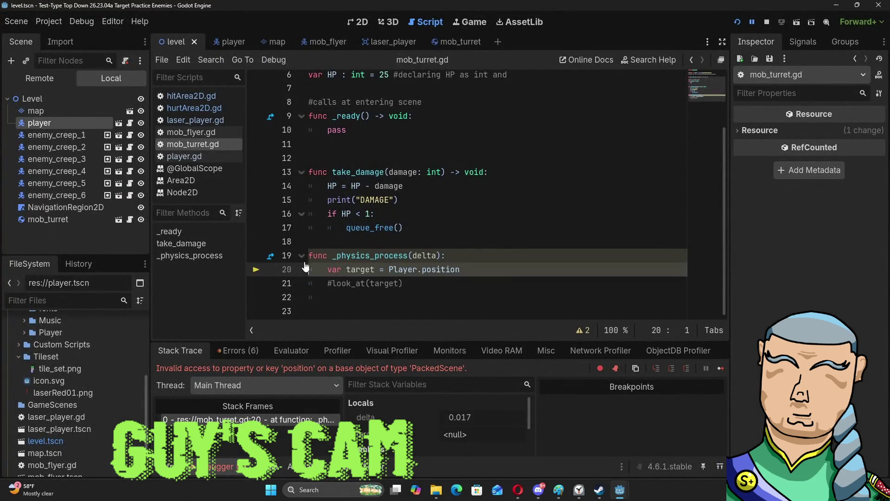
# Step: Re-comment the var target line and add a pass statement above it
pyautogui.click(334, 269)
pyautogui.write('#')
pyautogui.press('Return')
pyautogui.press('Up')
pyautogui.write('P')
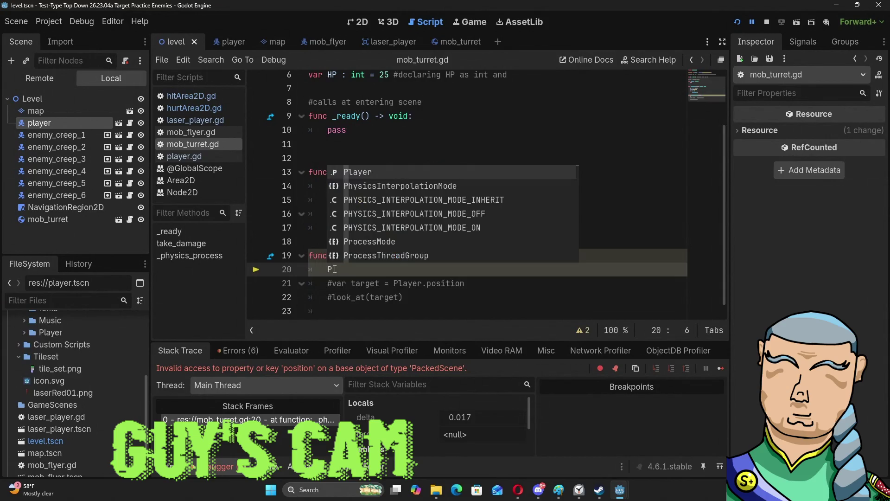
pyautogui.press('BackSpace')
pyautogui.write('pass')
pyautogui.press('Tab')
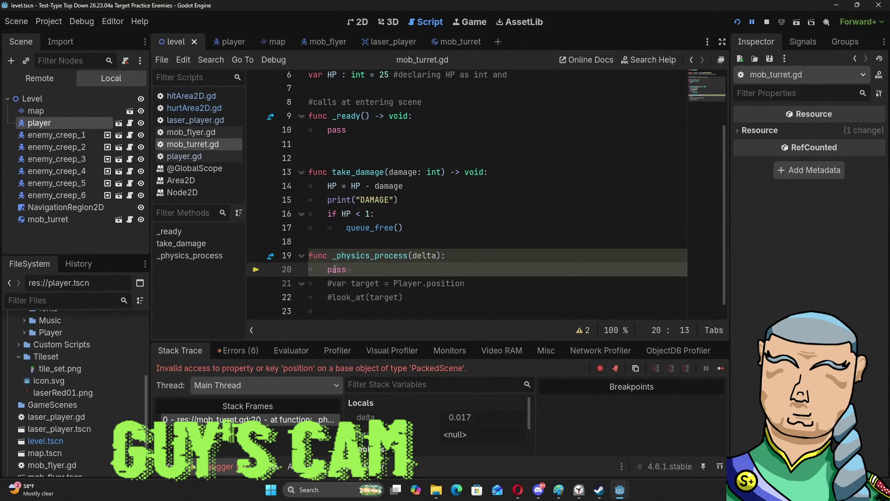
pyautogui.press('BackSpace')
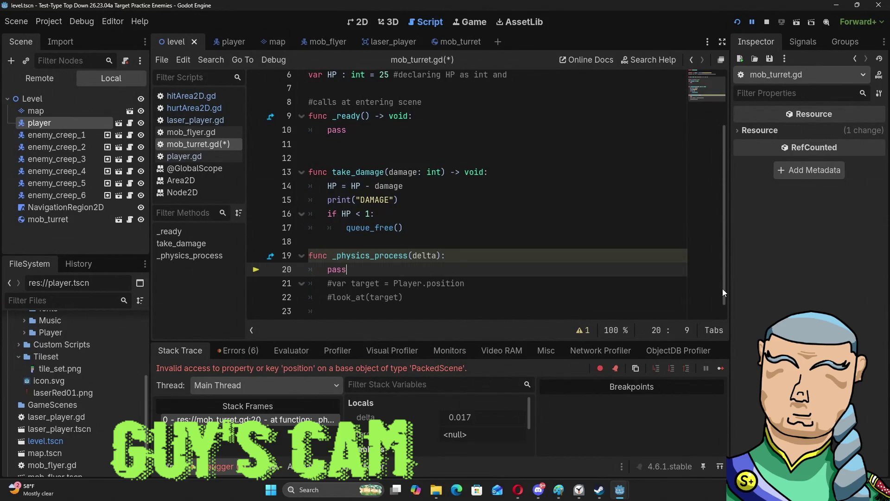
# Step: Type 'position' on the empty line 5 near the top of mob_turret.gd
pyautogui.scroll(2, 467, 143)
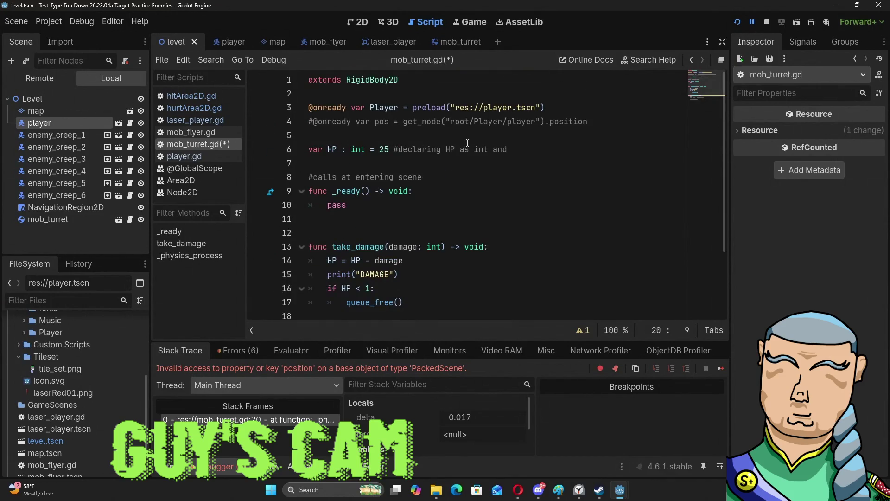
pyautogui.click(391, 141)
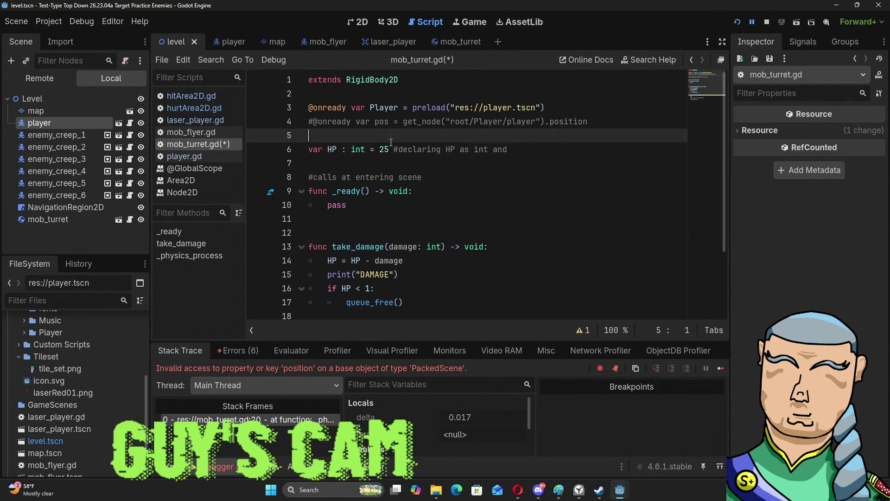
pyautogui.write('position')
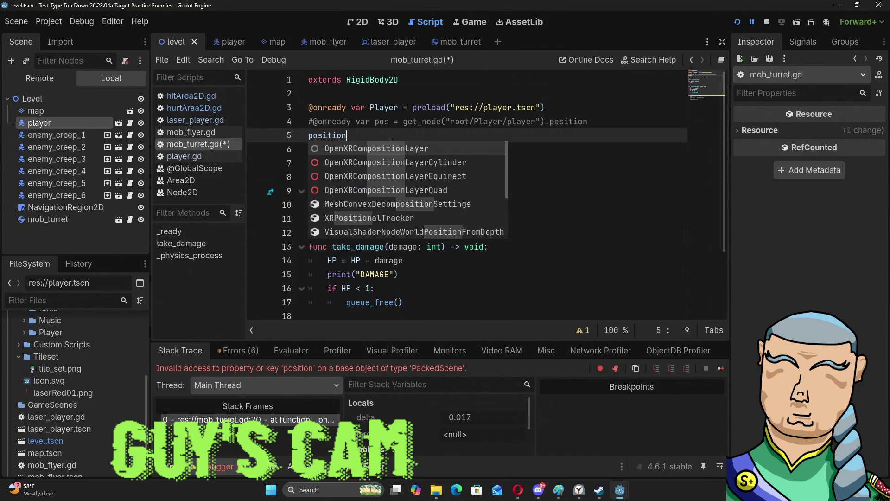
# Step: Rewrite line 5 as target = position.direction_to(player.position)
pyautogui.press('BackSpace')
pyautogui.press('BackSpace')
pyautogui.press('BackSpace')
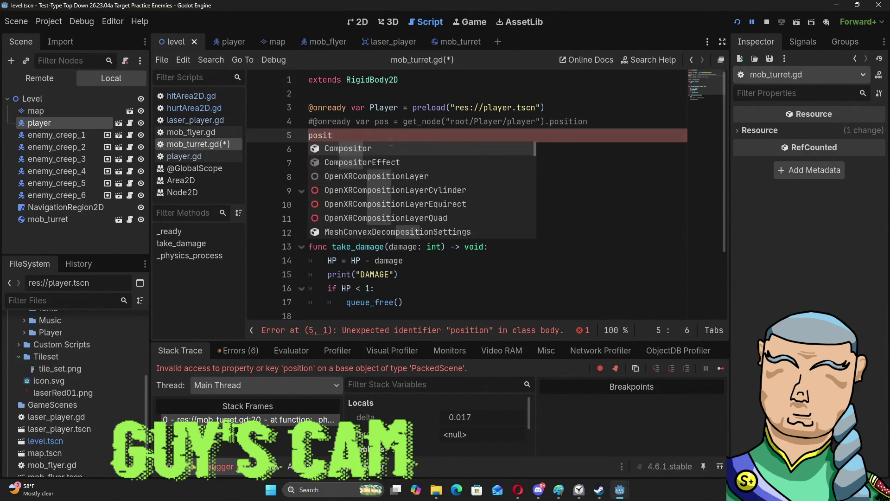
pyautogui.press('BackSpace')
pyautogui.press('BackSpace')
pyautogui.press('BackSpace')
pyautogui.write('targe')
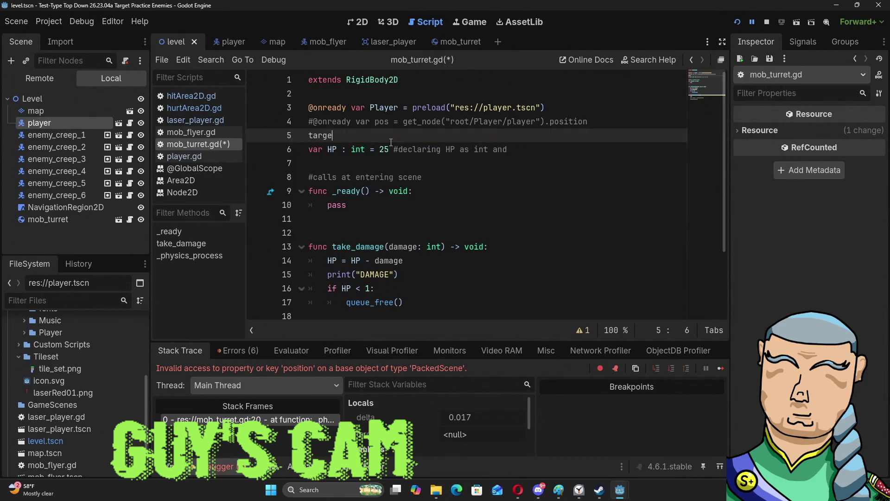
pyautogui.write('t = ')
pyautogui.write('position.')
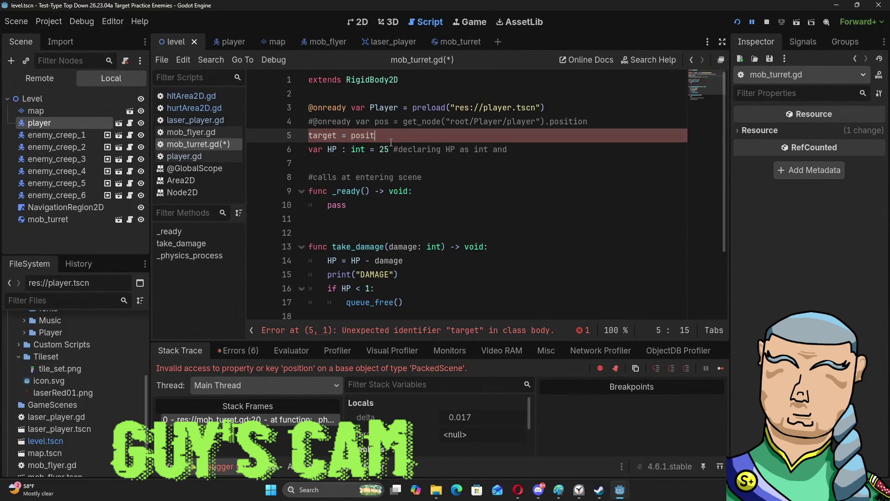
pyautogui.write('Pla')
pyautogui.press('BackSpace')
pyautogui.press('BackSpace')
pyautogui.press('BackSpace')
pyautogui.write('player')
pyautogui.press('BackSpace')
pyautogui.press('BackSpace')
pyautogui.press('BackSpace')
pyautogui.write('di')
pyautogui.write('rection')
pyautogui.write('_to')
pyautogui.write('(')
pyautogui.write('player.po')
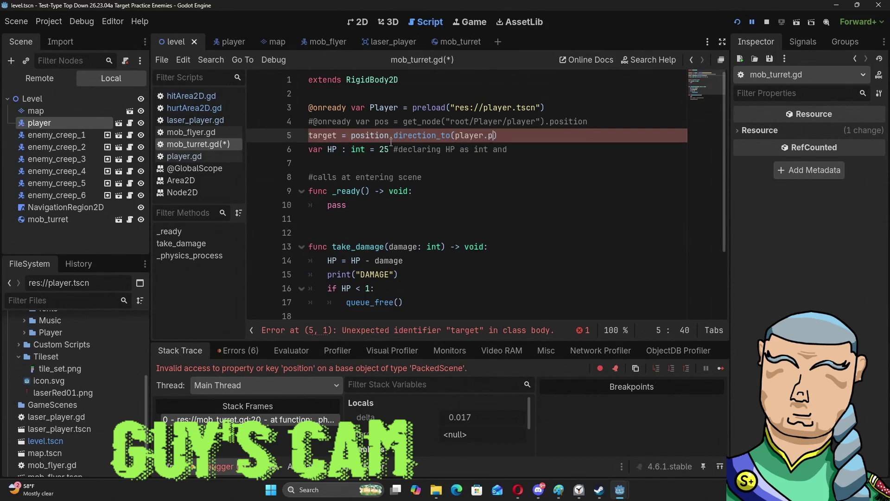
pyautogui.write('sition')
# Step: Prefix line 5 with var and capitalize player to Player
pyautogui.press('Return')
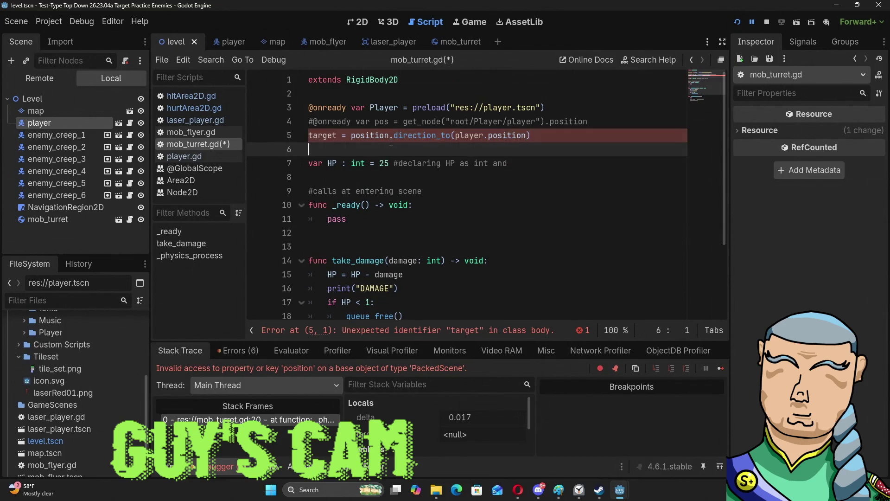
pyautogui.press('Up')
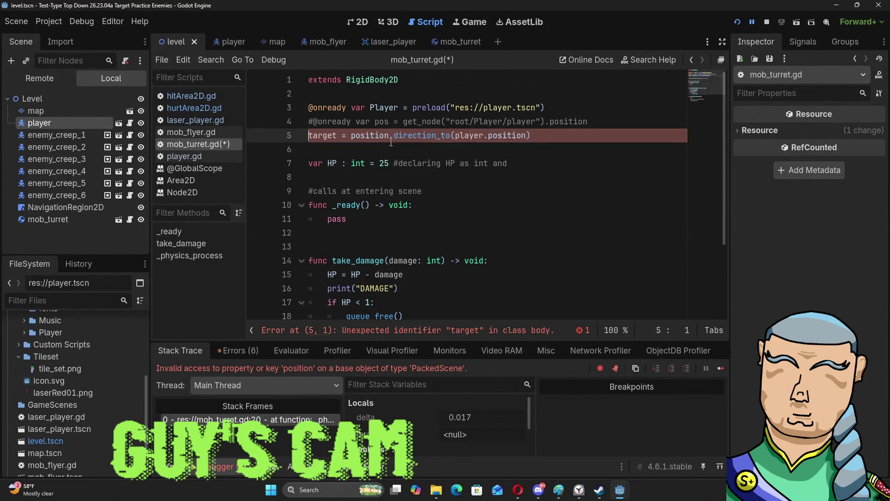
pyautogui.write('var')
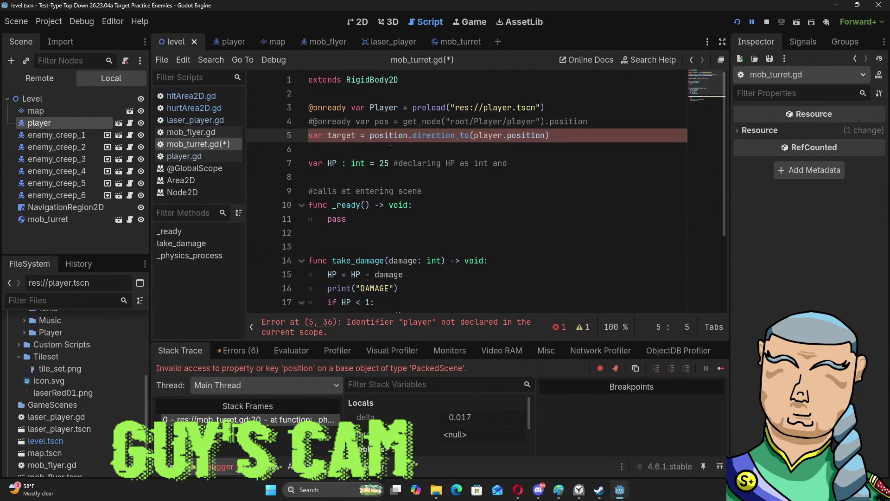
pyautogui.press('Home')
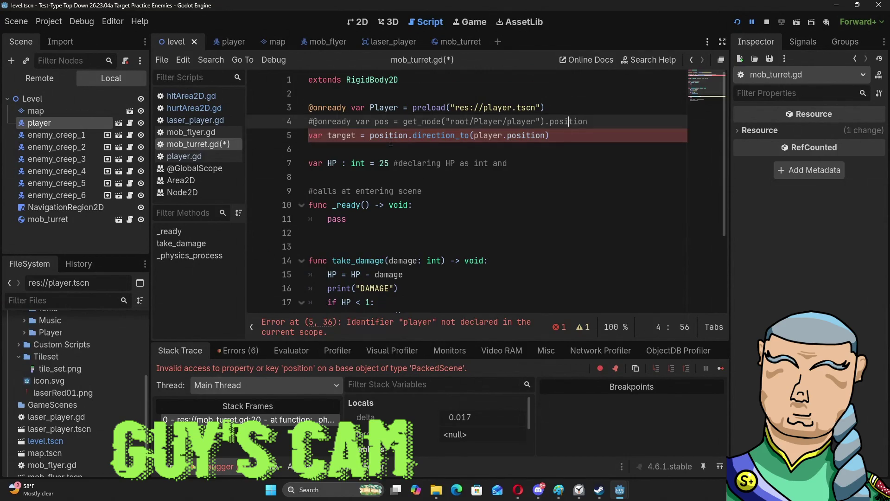
pyautogui.press('Down')
pyautogui.press('Left')
pyautogui.press('Left')
pyautogui.press('Left')
pyautogui.press('Left')
pyautogui.press('Left')
pyautogui.press('Left')
pyautogui.press('BackSpace')
pyautogui.write('P')
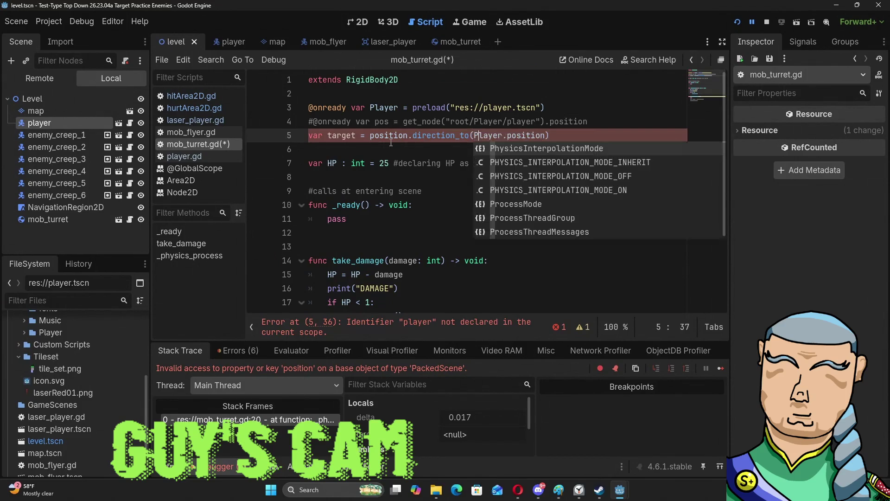
pyautogui.click(391, 142)
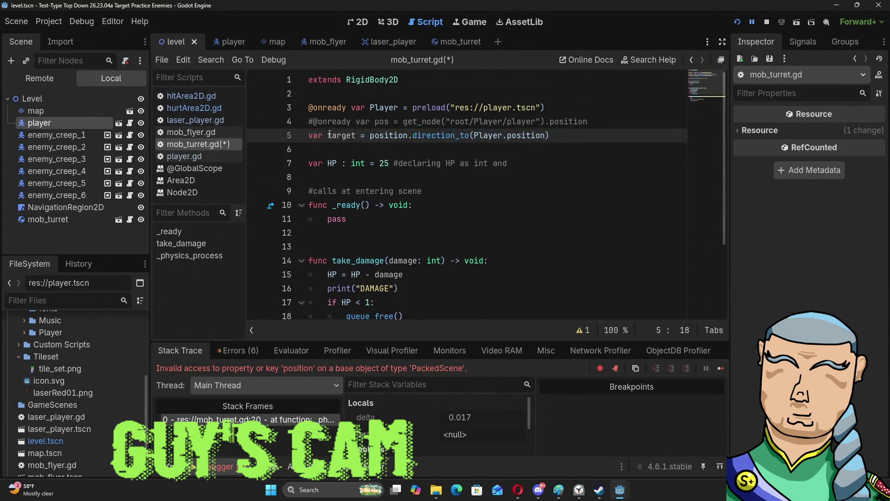
# Step: Retype the var keyword on line 5, check the player.tscn preload path, and run the game
pyautogui.moveTo(328, 135); pyautogui.dragTo(291, 136)
pyautogui.press('BackSpace')
pyautogui.press('Down')
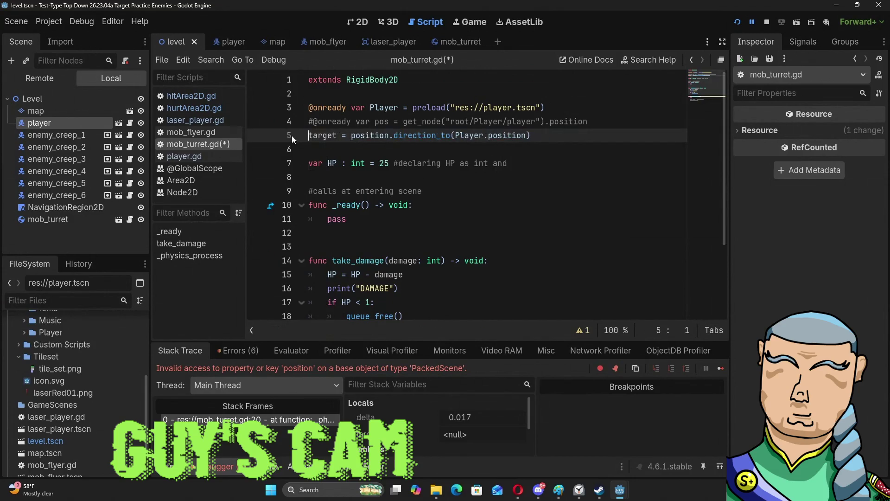
pyautogui.press('Up')
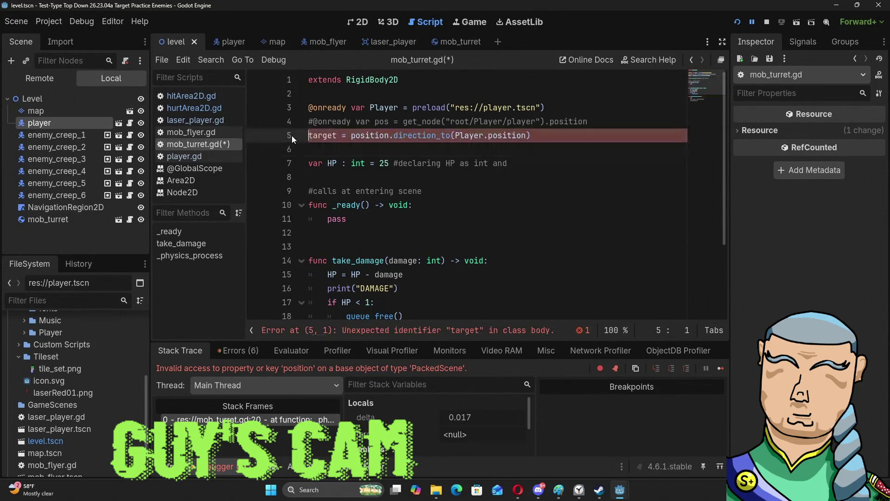
pyautogui.write('var')
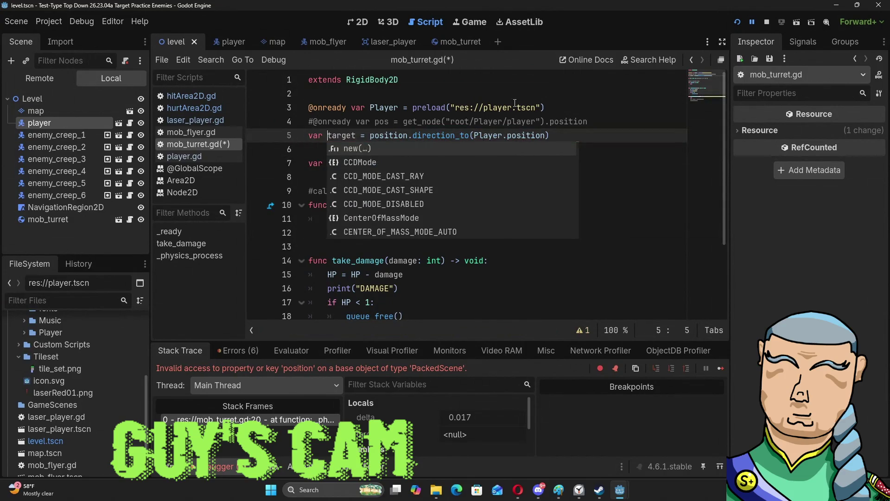
pyautogui.click(532, 106)
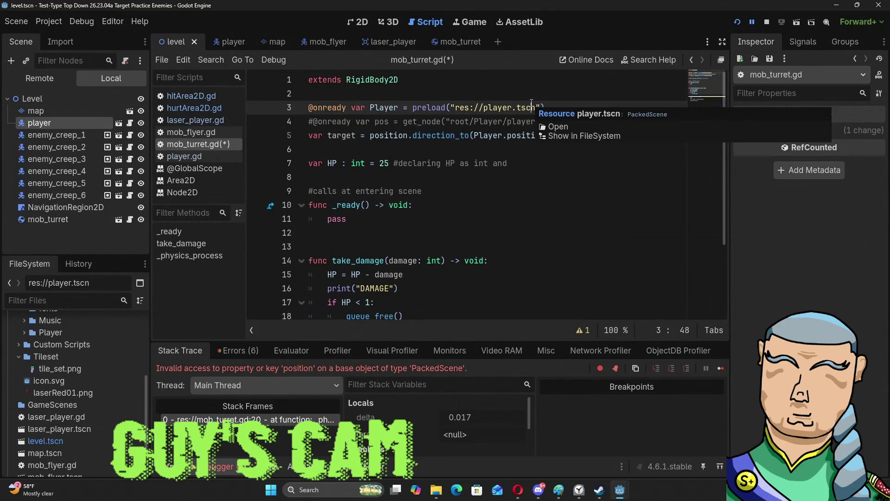
pyautogui.press('F5')
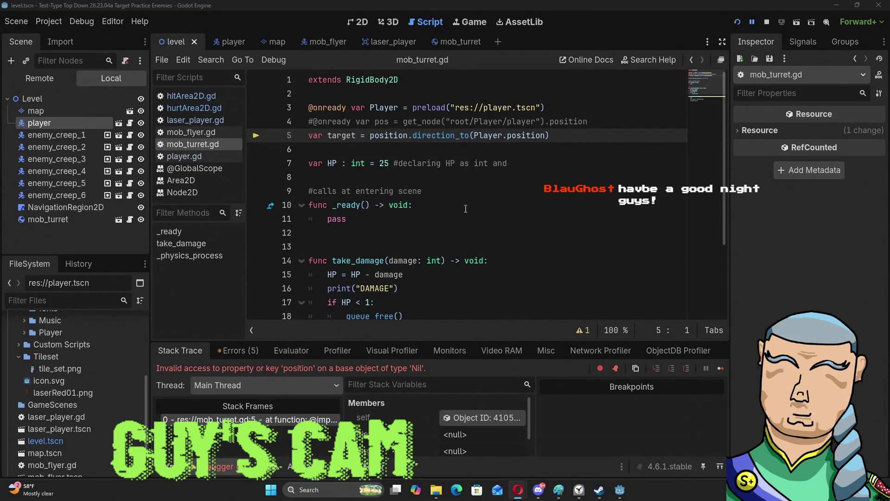
# Step: Place the caret on empty line 6 after the break on line 5's Nil position error
pyautogui.click(381, 154)
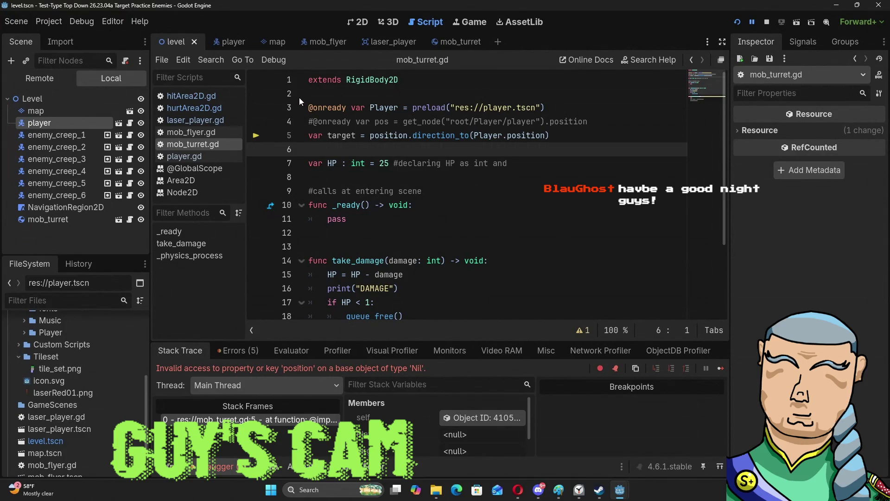
# Step: Delete the Player preload and target lines 3–5 and the commented-out look_at lines
pyautogui.moveTo(307, 108)
pyautogui.mouseDown()
pyautogui.moveTo(534, 122)
pyautogui.moveTo(577, 137)
pyautogui.mouseUp()
pyautogui.press('BackSpace')
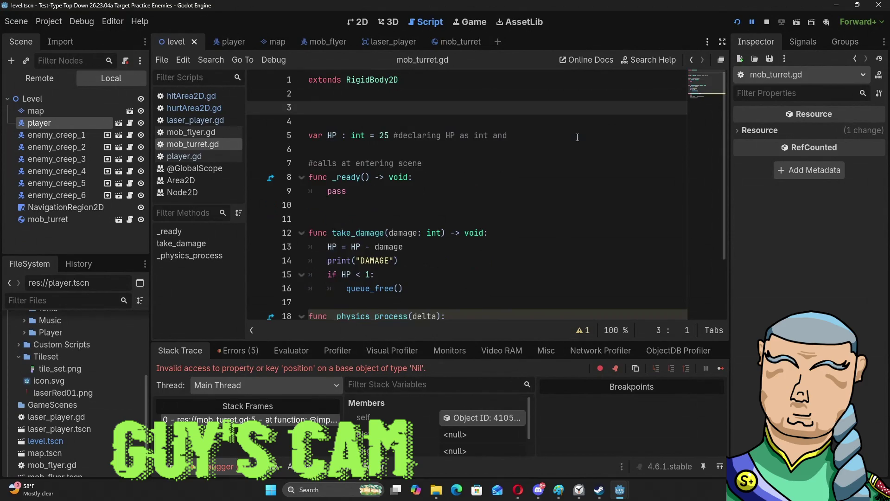
pyautogui.press('BackSpace')
pyautogui.press('Delete')
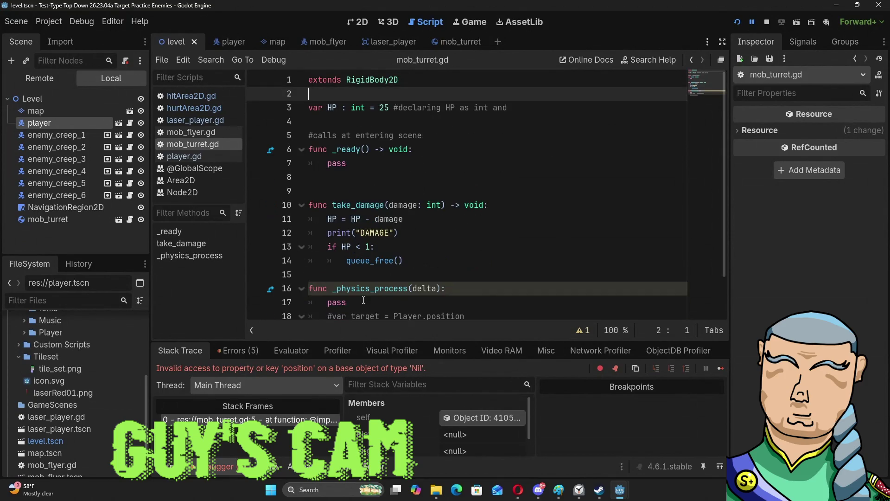
pyautogui.scroll(-1, 332, 287)
pyautogui.moveTo(310, 280); pyautogui.dragTo(449, 303)
pyautogui.press('BackSpace')
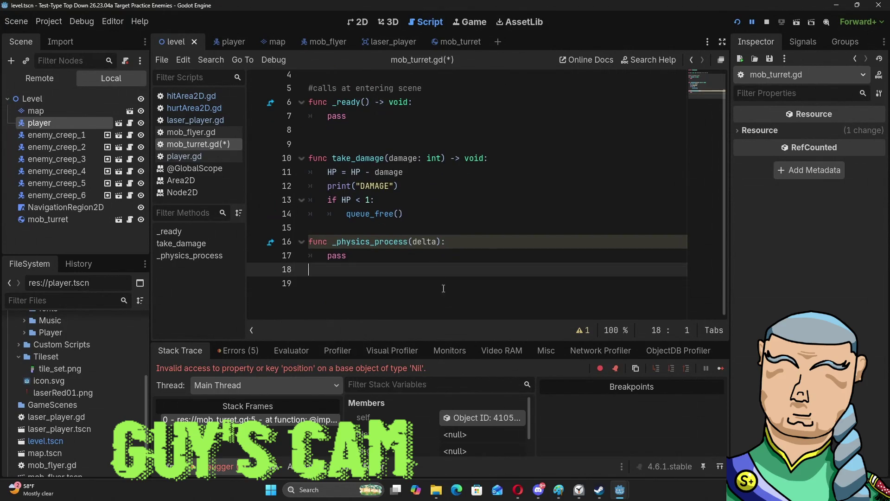
pyautogui.scroll(1, 422, 265)
# Step: Run the game, shoot at the enemies to test damage, and close it
pyautogui.press('F5')
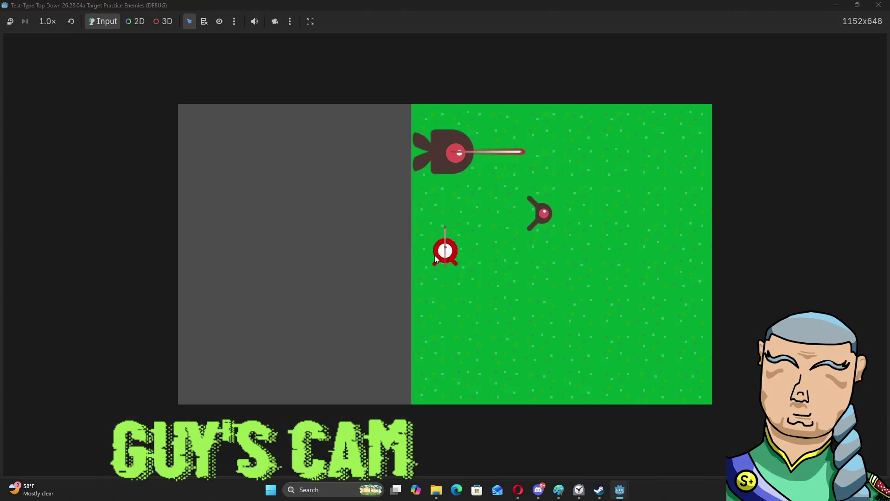
pyautogui.click(441, 224)
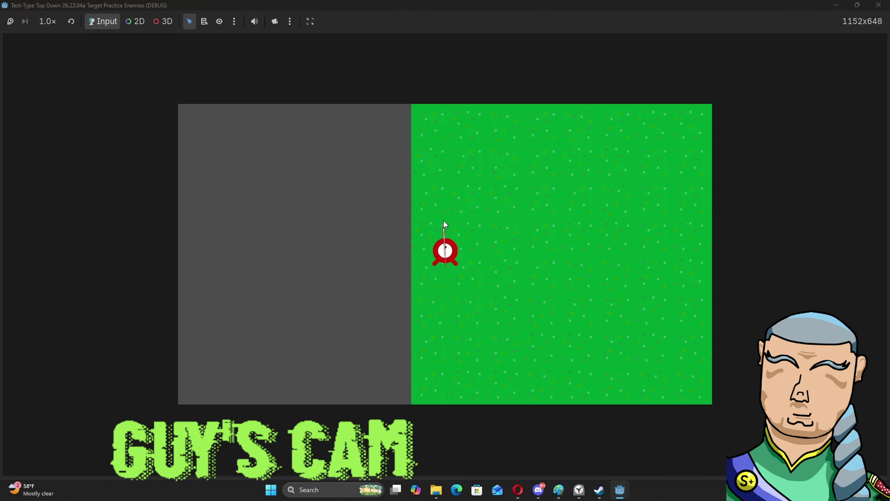
pyautogui.click(878, 5)
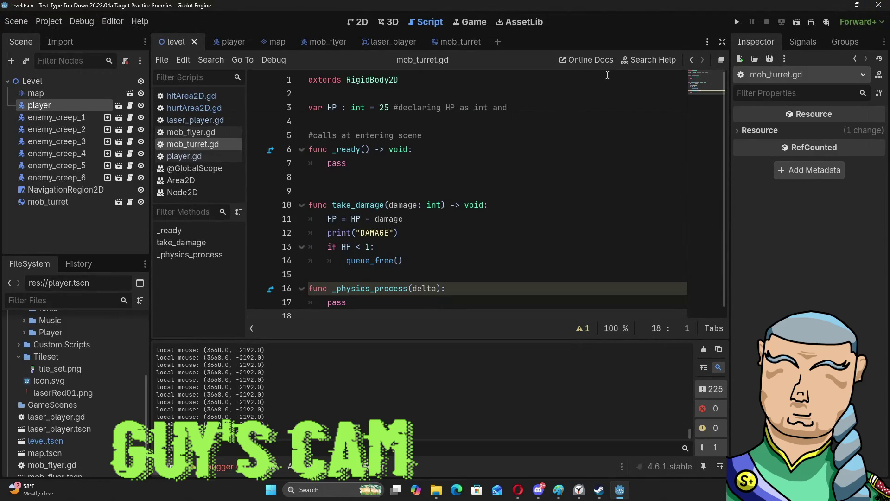
# Step: Insert a blank line below line 4 of mob_turret.gd
pyautogui.click(444, 191)
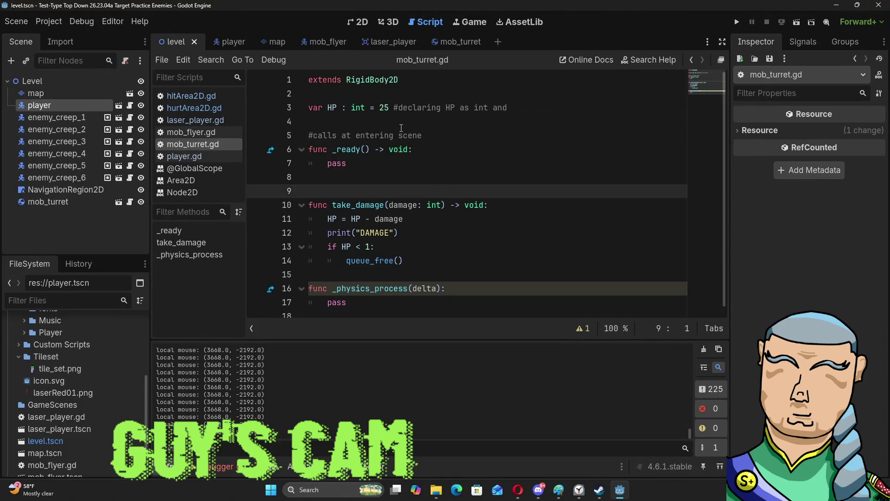
pyautogui.click(402, 128)
pyautogui.press('Return')
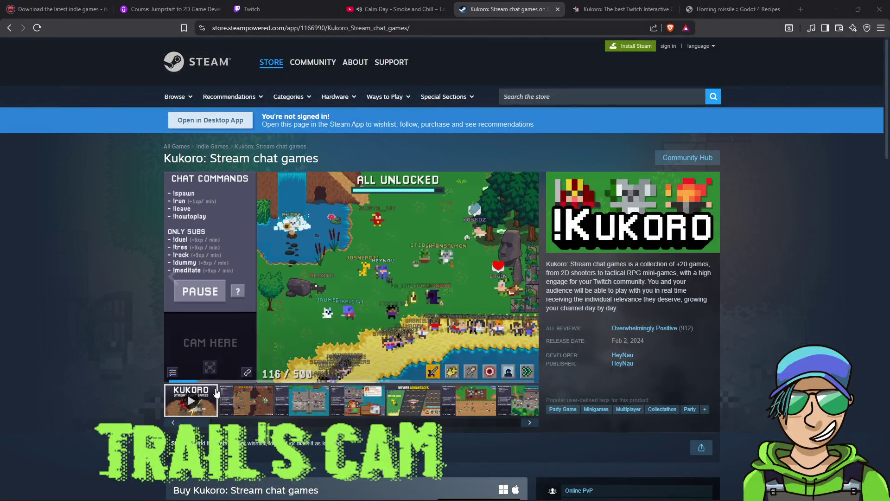
# Step: Pause the Kukoro trailer, rewind it to 0:00, and play it again
pyautogui.click(173, 374)
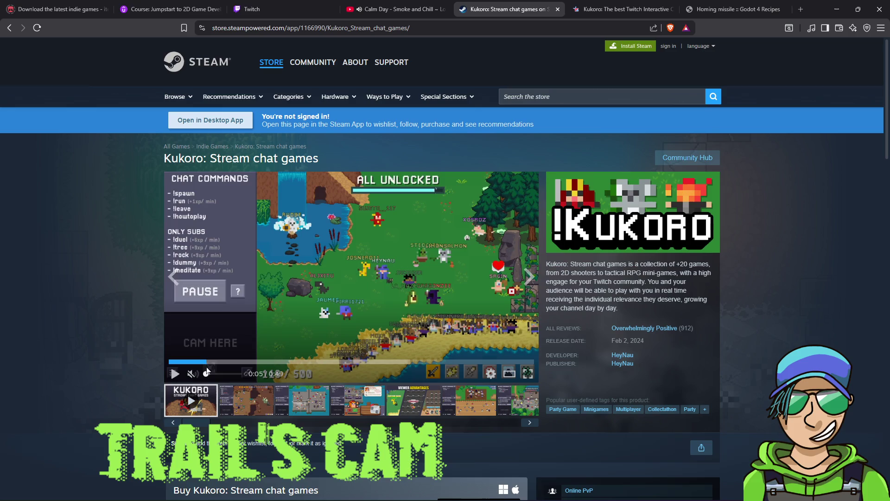
pyautogui.click(165, 362)
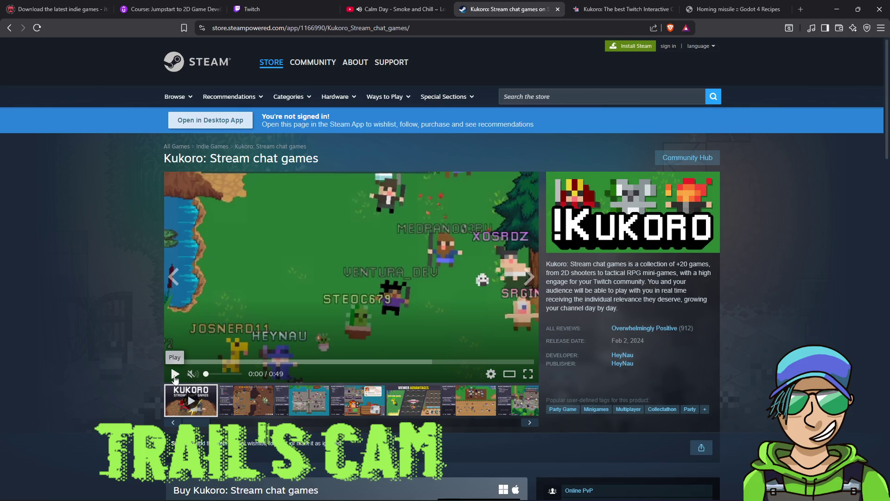
pyautogui.click(175, 374)
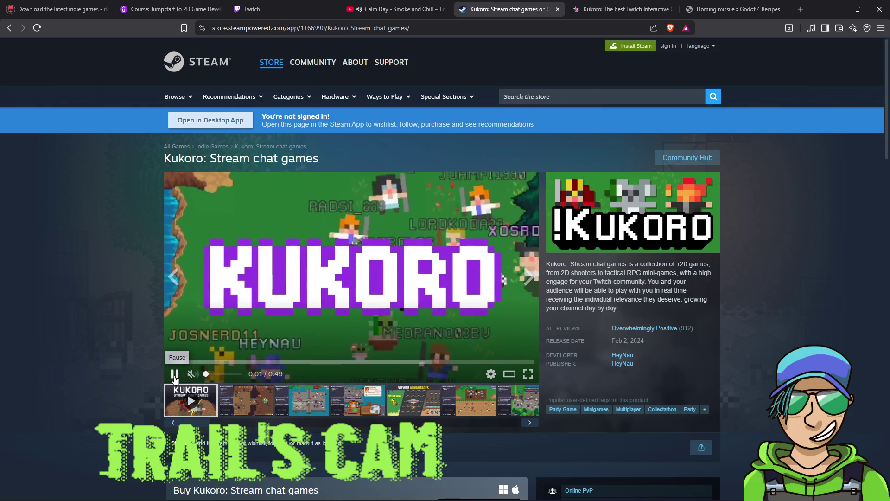